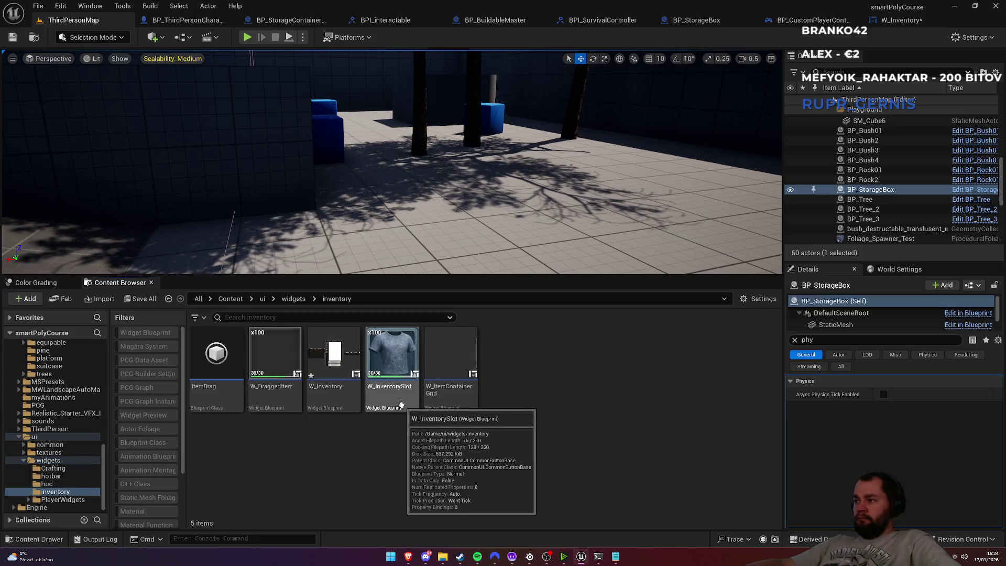
# Open W_ItemContainerGrid and view its EventGraph, where Event Construct runs Do Once into Add Slots
pyautogui.click(440, 403)
pyautogui.doubleClick(440, 403)
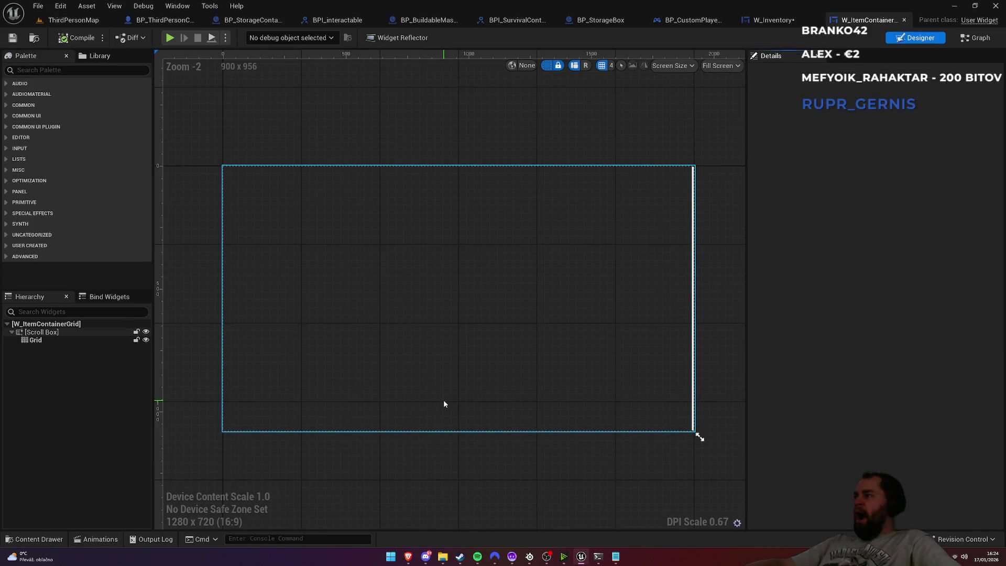
pyautogui.click(980, 39)
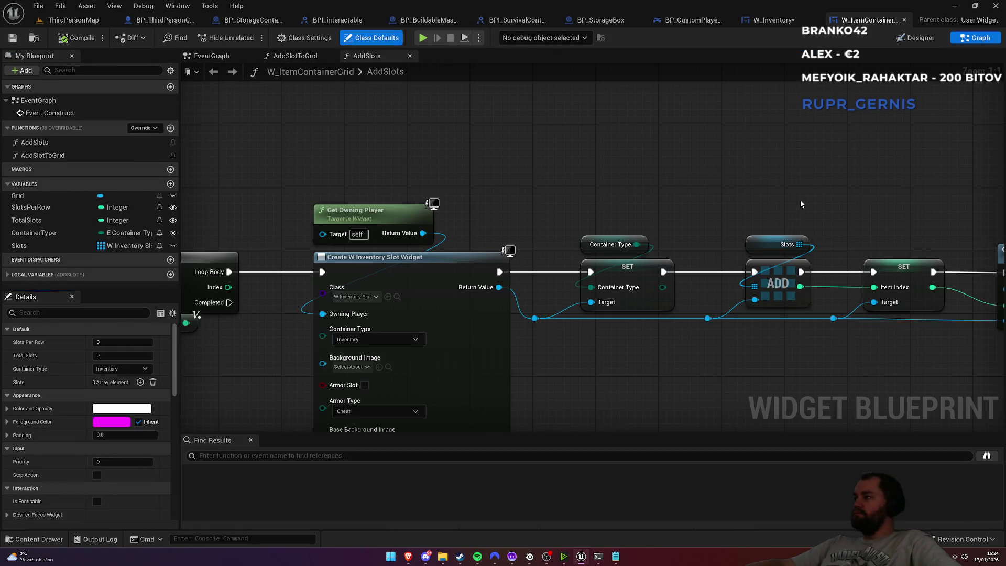
pyautogui.click(212, 56)
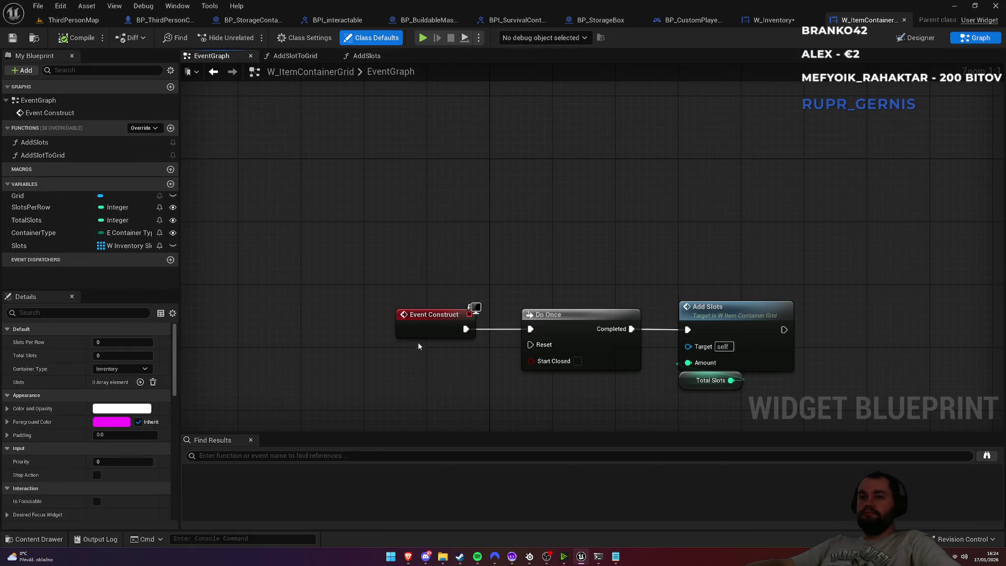
pyautogui.moveTo(418, 345); pyautogui.dragTo(351, 108)
# Add a custom event named UpdateSlots to the EventGraph
pyautogui.rightClick(354, 264)
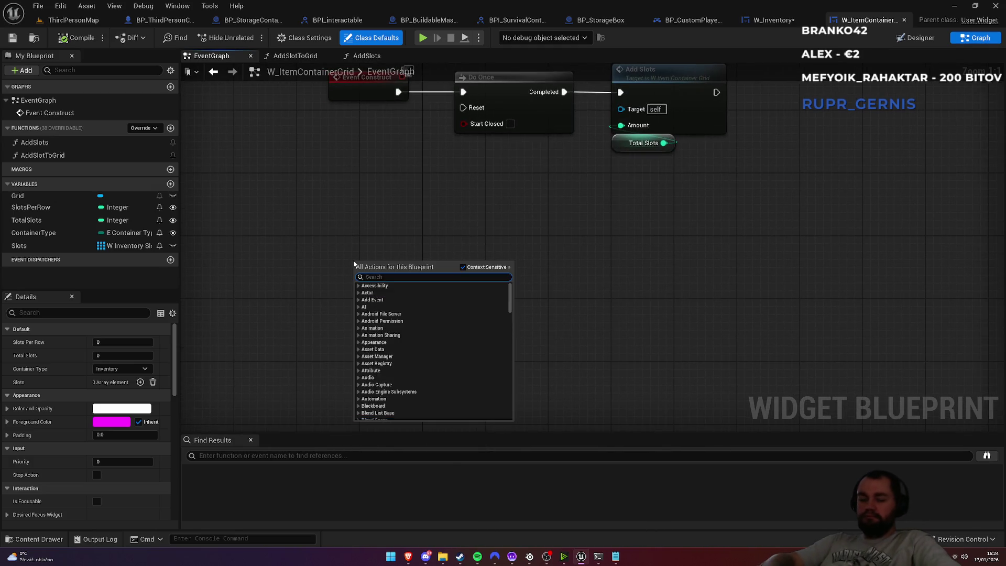
pyautogui.write('custom event')
pyautogui.press('Return')
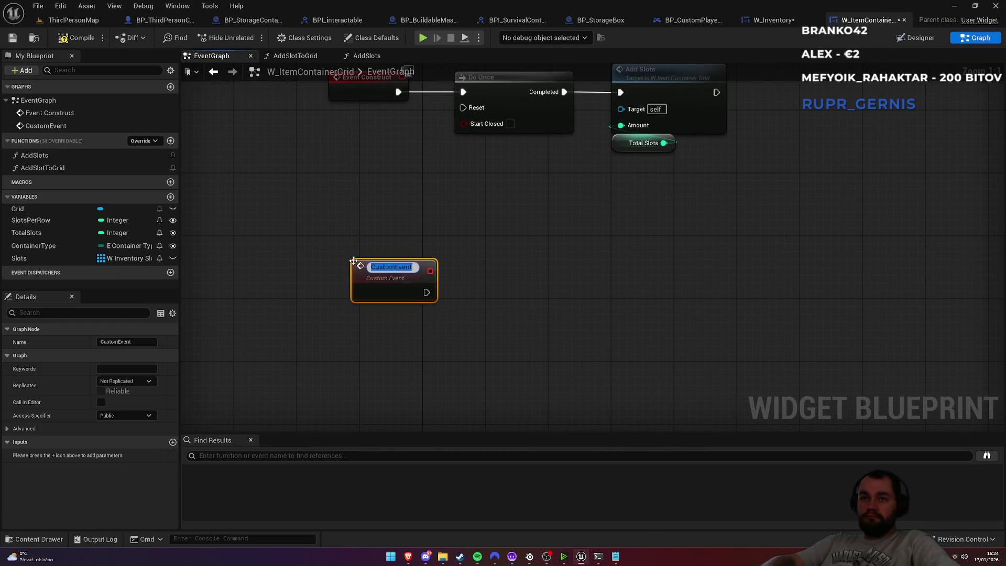
pyautogui.write('UpdateSlots')
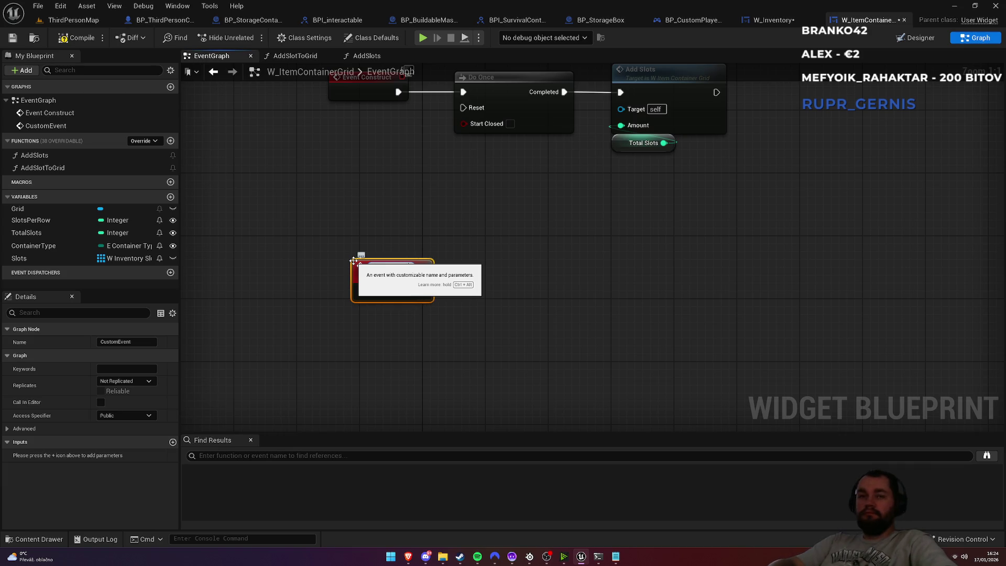
pyautogui.press('Return')
# Give UpdateSlots an Integer input named TotalSlots
pyautogui.click(172, 442)
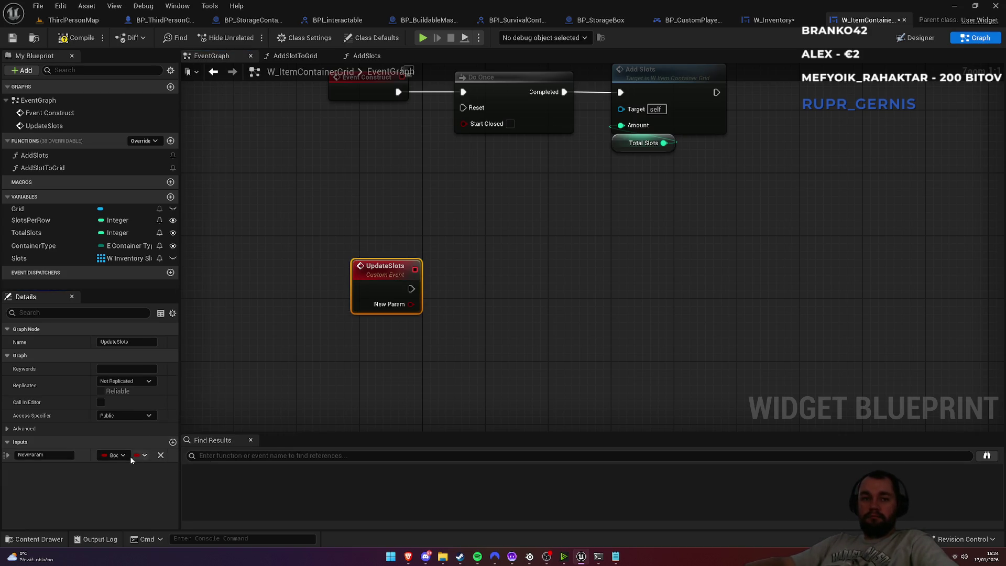
pyautogui.click(98, 455)
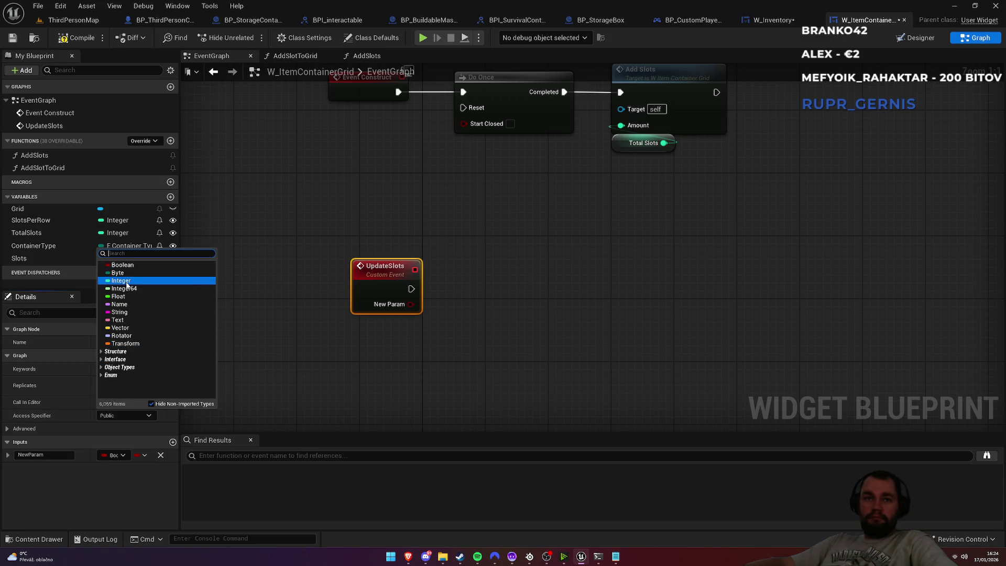
pyautogui.click(126, 281)
pyautogui.write('TotalSlots')
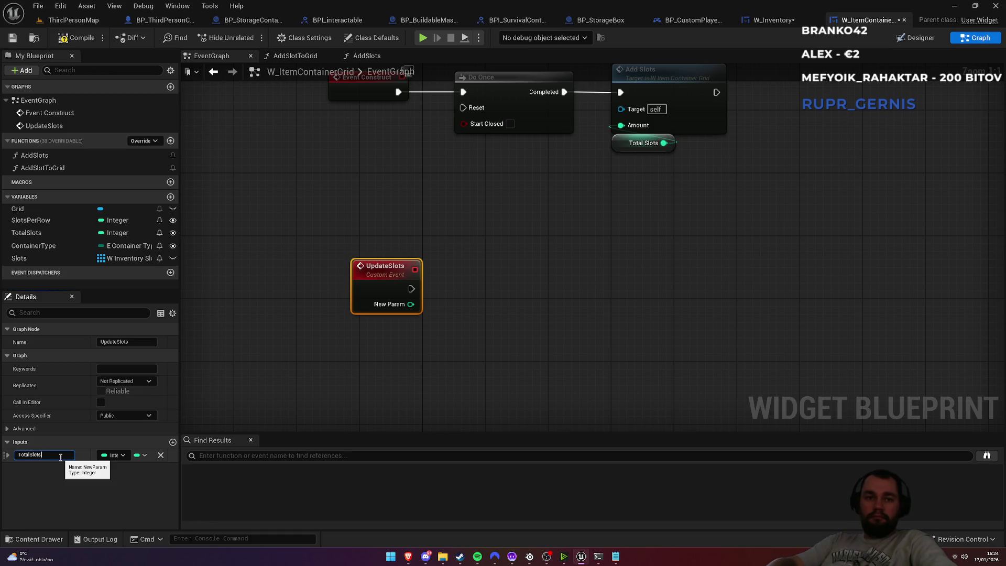
pyautogui.press('Return')
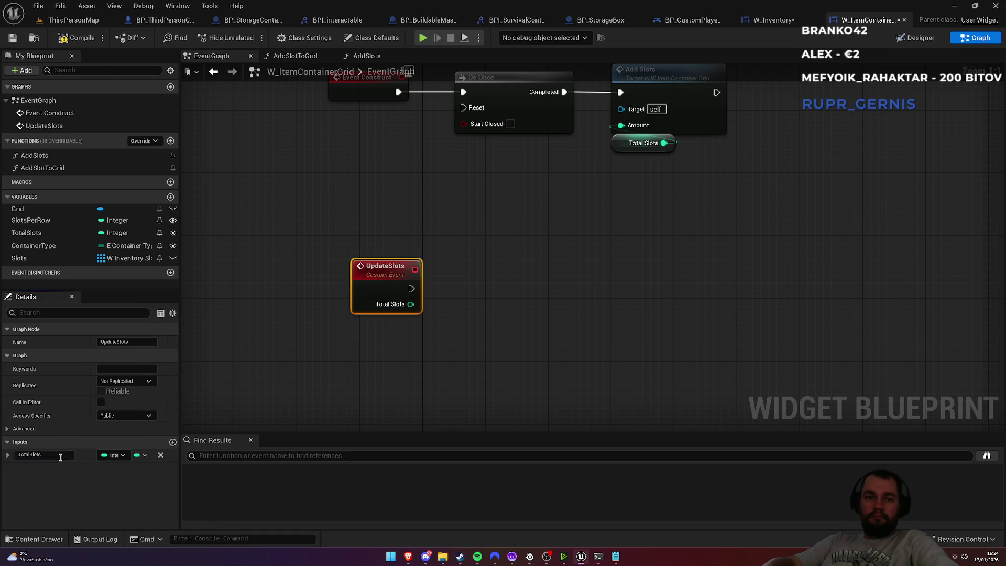
pyautogui.moveTo(392, 310); pyautogui.dragTo(369, 320)
pyautogui.click(382, 225)
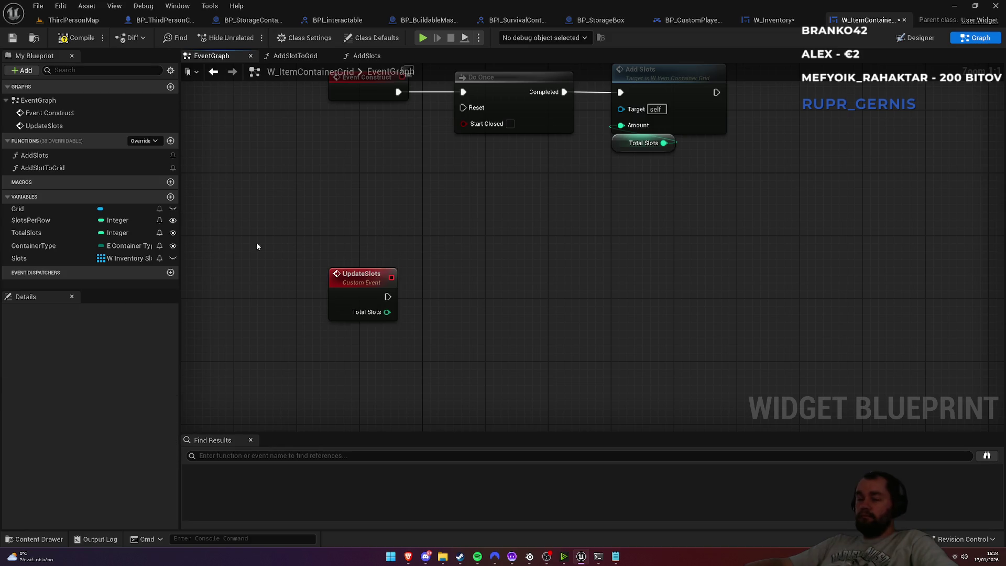
# Add a Grid getter with Clear Children, run right after UpdateSlots
pyautogui.moveTo(21, 209)
pyautogui.mouseDown()
pyautogui.moveTo(351, 337)
pyautogui.moveTo(403, 347)
pyautogui.moveTo(455, 313)
pyautogui.mouseUp()
pyautogui.write('clear')
pyautogui.press('Return')
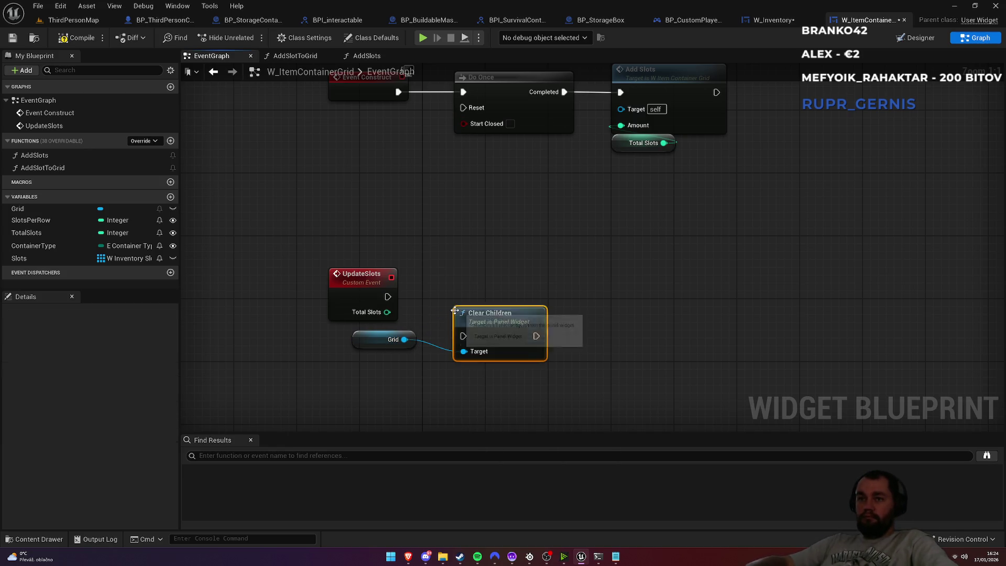
pyautogui.moveTo(387, 296)
pyautogui.mouseDown()
pyautogui.moveTo(463, 336)
pyautogui.moveTo(457, 295)
pyautogui.mouseUp()
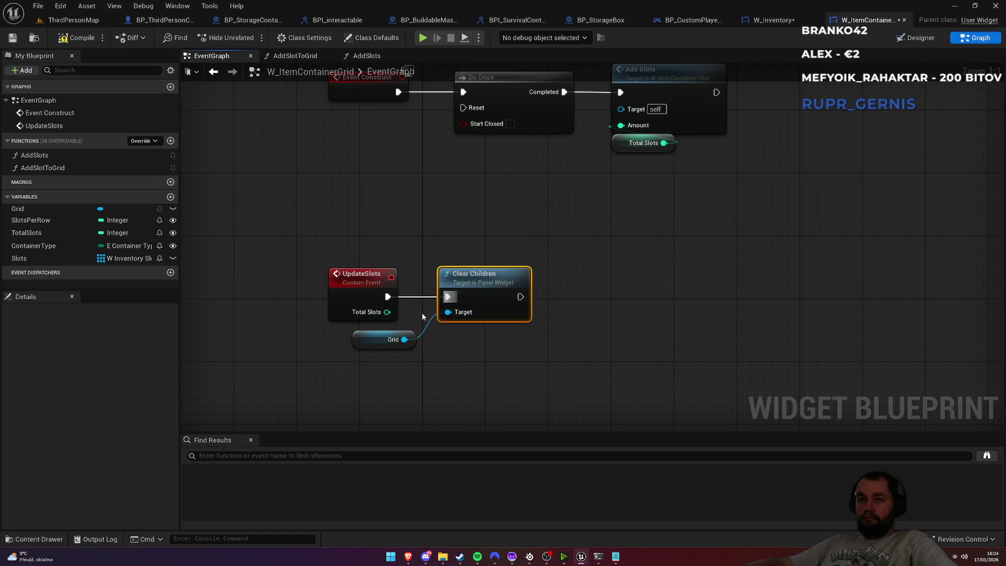
pyautogui.moveTo(365, 337); pyautogui.dragTo(457, 251)
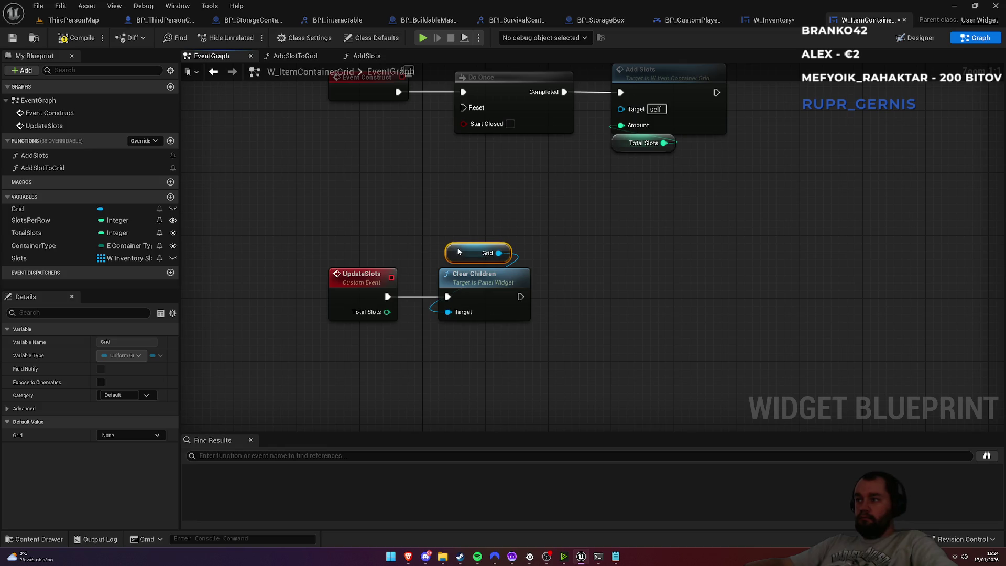
# Add a Slots getter with an array Clear node, run after Clear Children
pyautogui.moveTo(21, 258)
pyautogui.mouseDown()
pyautogui.moveTo(558, 362)
pyautogui.moveTo(640, 318)
pyautogui.moveTo(628, 309)
pyautogui.mouseUp()
pyautogui.write('cle')
pyautogui.press('Return')
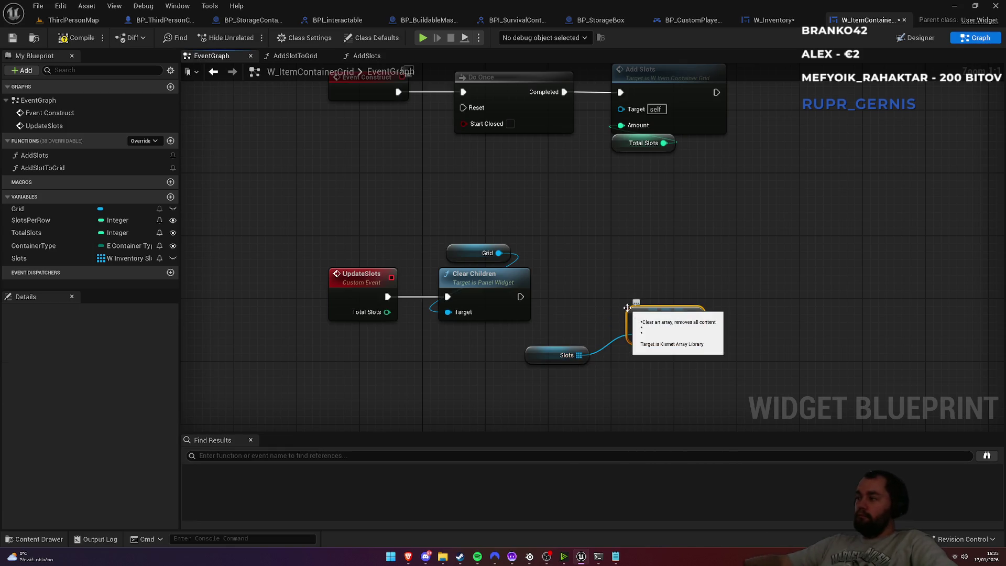
pyautogui.moveTo(520, 297)
pyautogui.mouseDown()
pyautogui.moveTo(640, 325)
pyautogui.moveTo(630, 283)
pyautogui.mouseUp()
pyautogui.click(630, 283)
pyautogui.moveTo(668, 314); pyautogui.dragTo(621, 294)
pyautogui.moveTo(556, 355); pyautogui.dragTo(618, 264)
pyautogui.moveTo(699, 246); pyautogui.dragTo(603, 239)
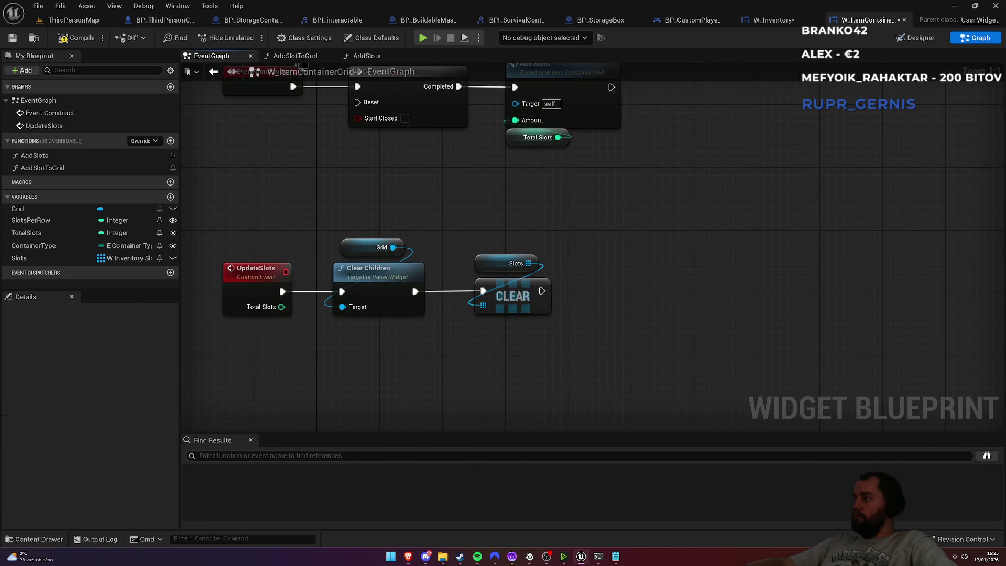
# Call Add Slots with Total Slots as Amount after Clear, rerouting the Total Slots wire below
pyautogui.moveTo(281, 307)
pyautogui.mouseDown()
pyautogui.moveTo(554, 338)
pyautogui.moveTo(632, 325)
pyautogui.mouseUp()
pyautogui.write('add')
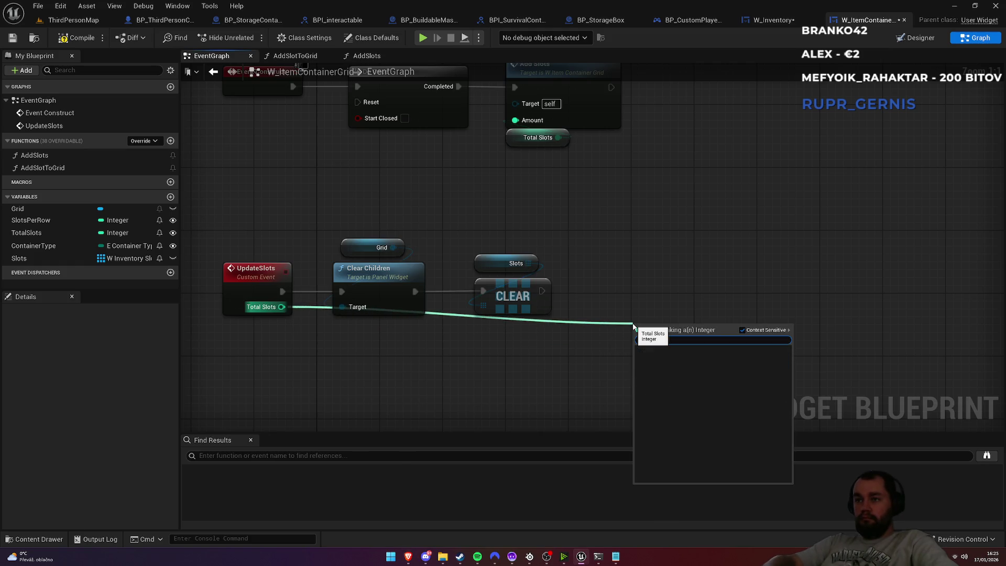
pyautogui.write(' slot')
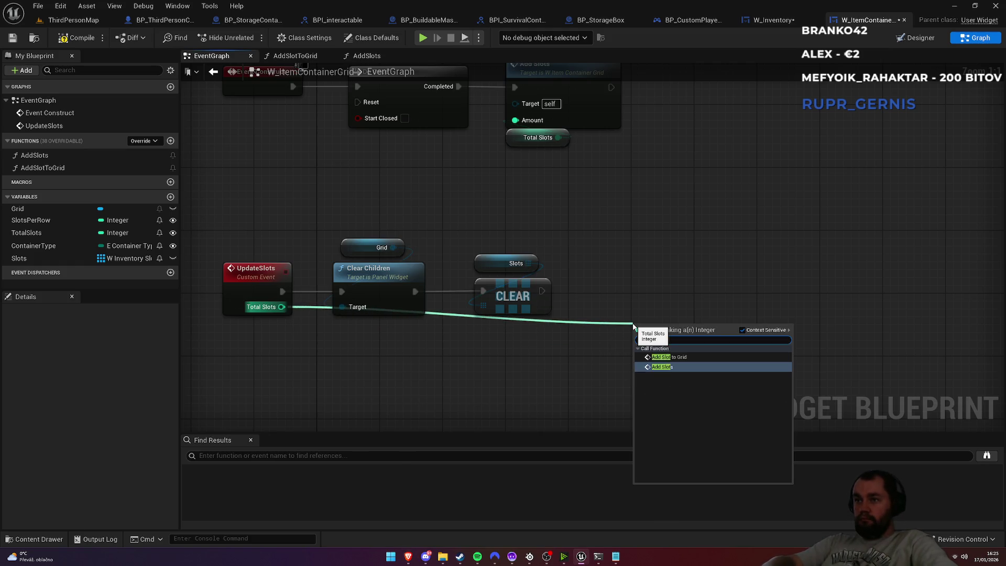
pyautogui.press('Return')
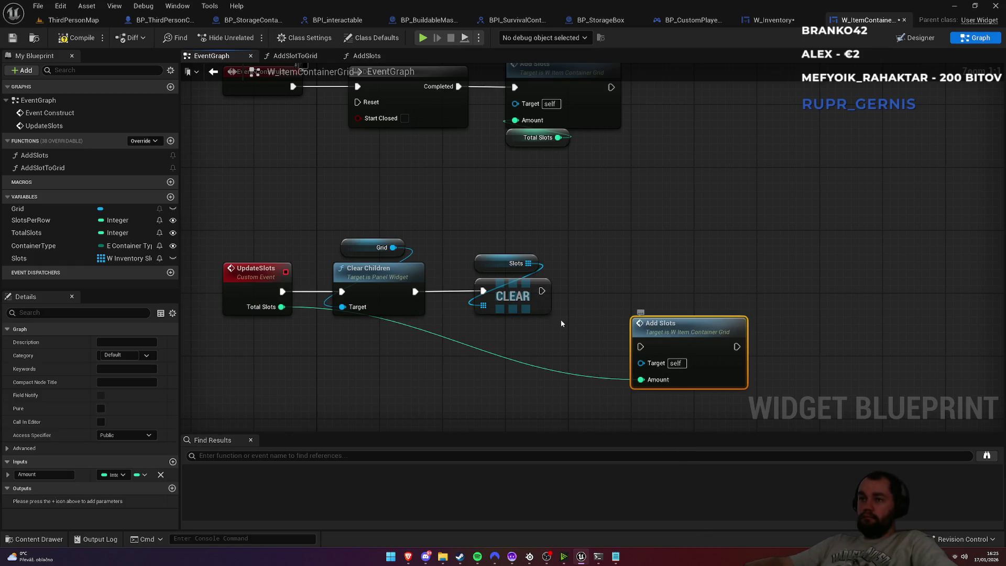
pyautogui.moveTo(541, 293)
pyautogui.mouseDown()
pyautogui.moveTo(640, 346)
pyautogui.moveTo(627, 287)
pyautogui.mouseUp()
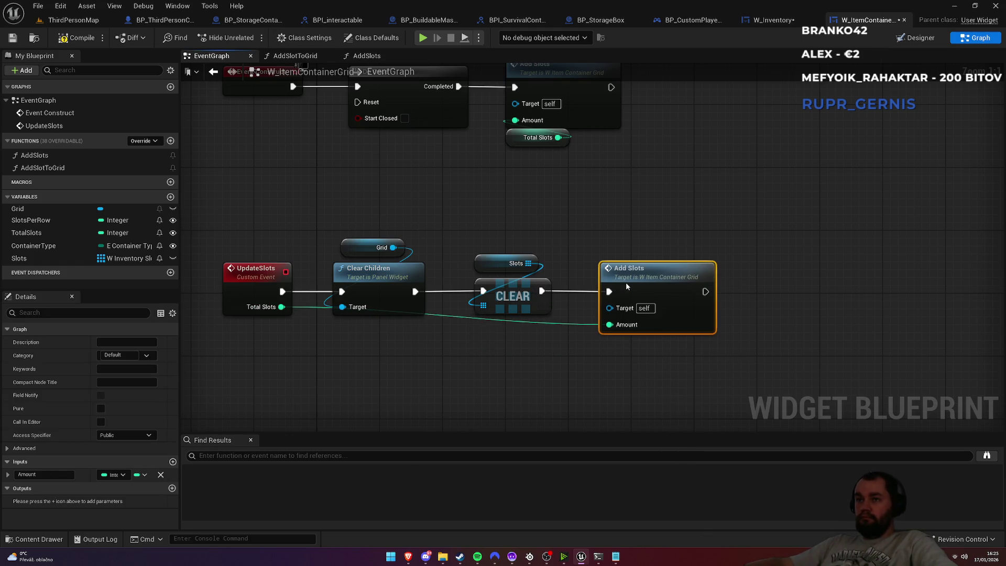
pyautogui.click(608, 209)
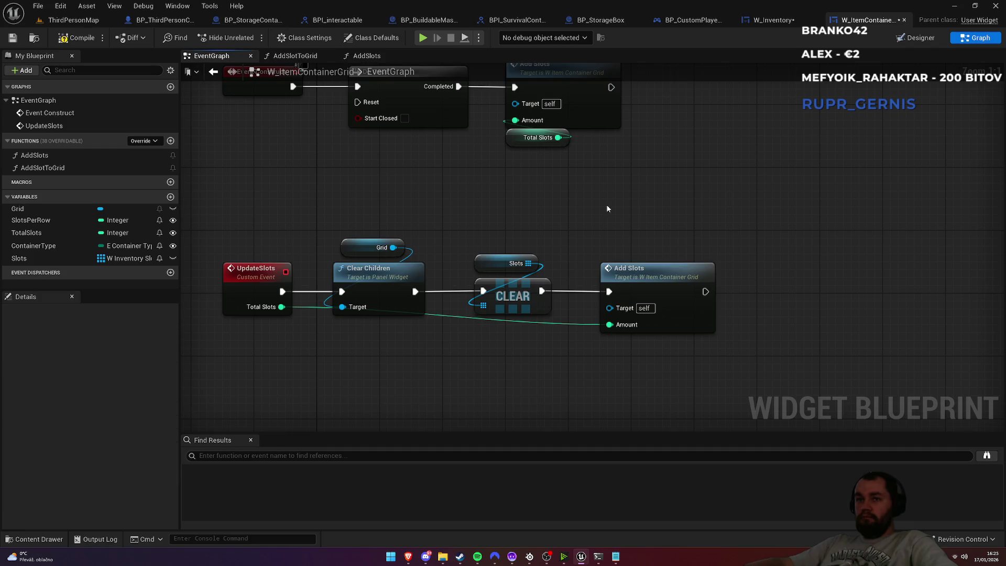
pyautogui.doubleClick(430, 314)
pyautogui.moveTo(429, 314); pyautogui.dragTo(327, 333)
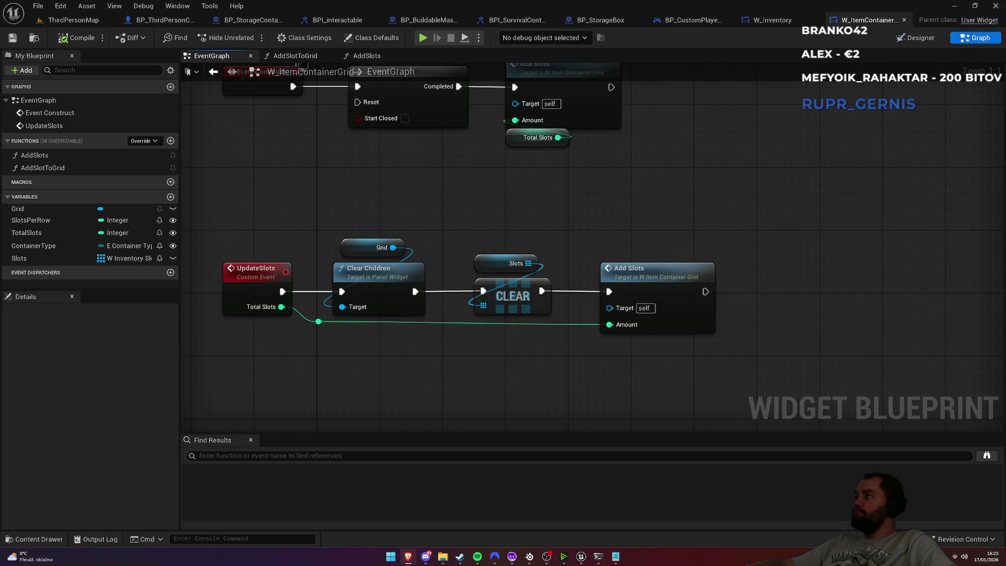
# In W_Inventory, call Update Slots on Storage Box Grid after SET, passing Total Slots
pyautogui.click(773, 20)
pyautogui.moveTo(511, 367)
pyautogui.mouseDown()
pyautogui.moveTo(571, 368)
pyautogui.moveTo(584, 319)
pyautogui.mouseUp()
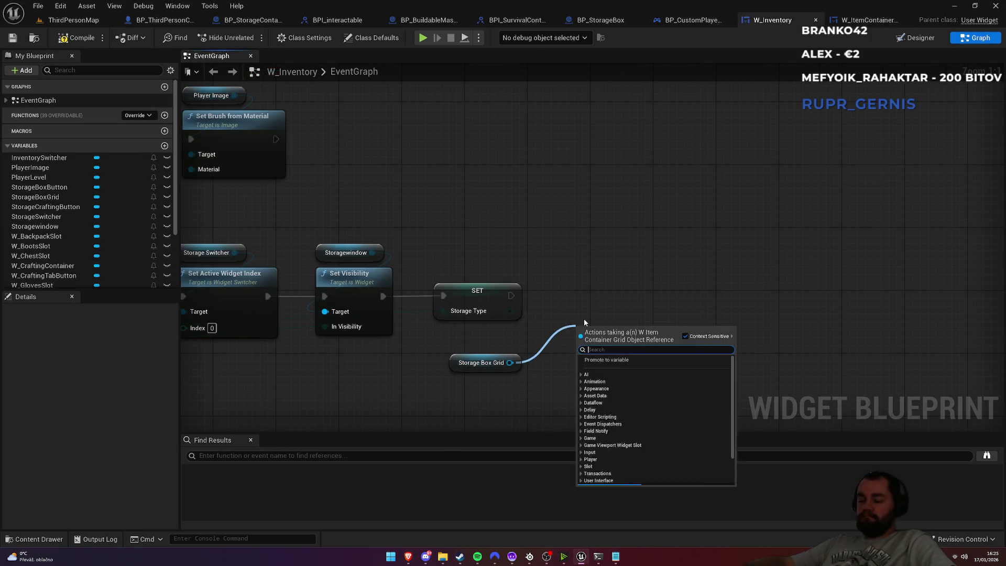
pyautogui.write('update slot')
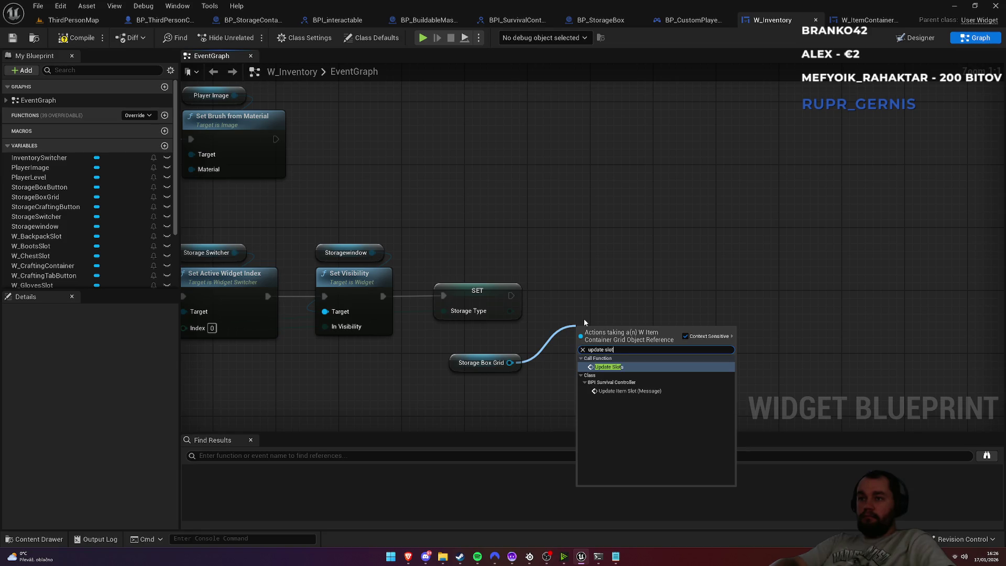
pyautogui.press('Return')
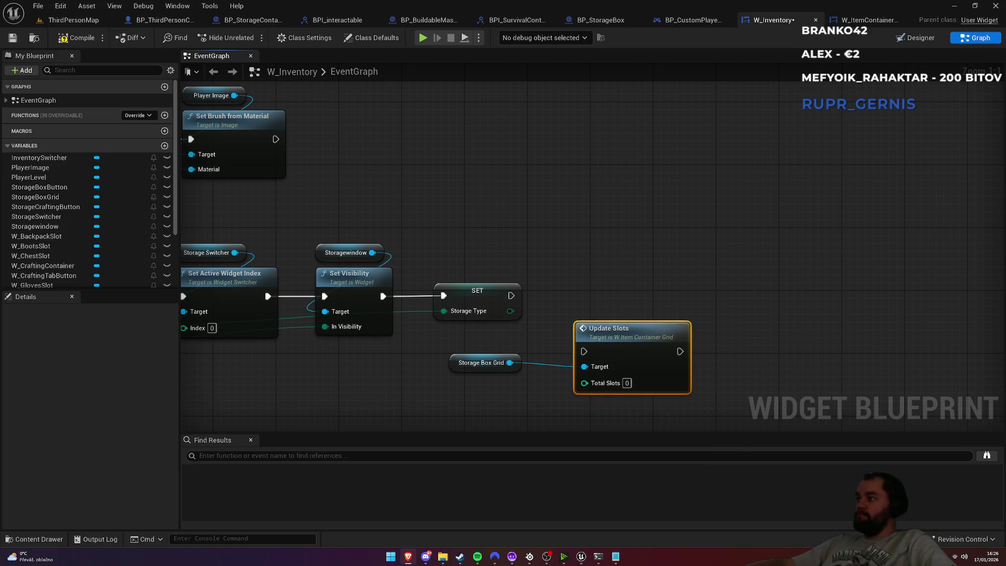
pyautogui.moveTo(510, 297)
pyautogui.mouseDown()
pyautogui.moveTo(584, 351)
pyautogui.moveTo(602, 294)
pyautogui.moveTo(826, 279)
pyautogui.mouseUp()
pyautogui.moveTo(376, 285); pyautogui.dragTo(858, 304)
pyautogui.moveTo(858, 304); pyautogui.dragTo(664, 312)
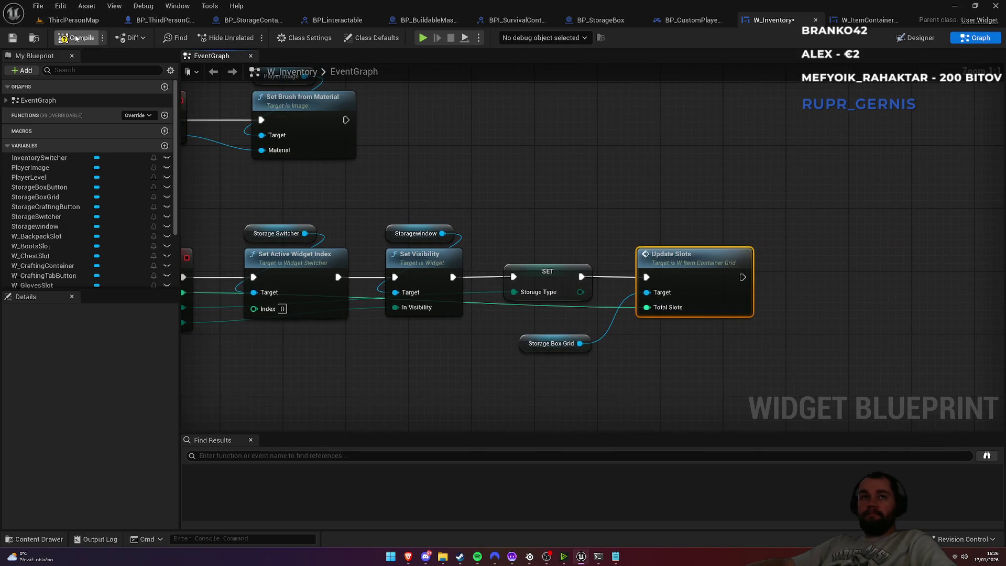
# Tidy the Storage Box Grid, Update Slots and SET nodes, then return to ThirdPersonMap
pyautogui.moveTo(526, 348); pyautogui.dragTo(643, 238)
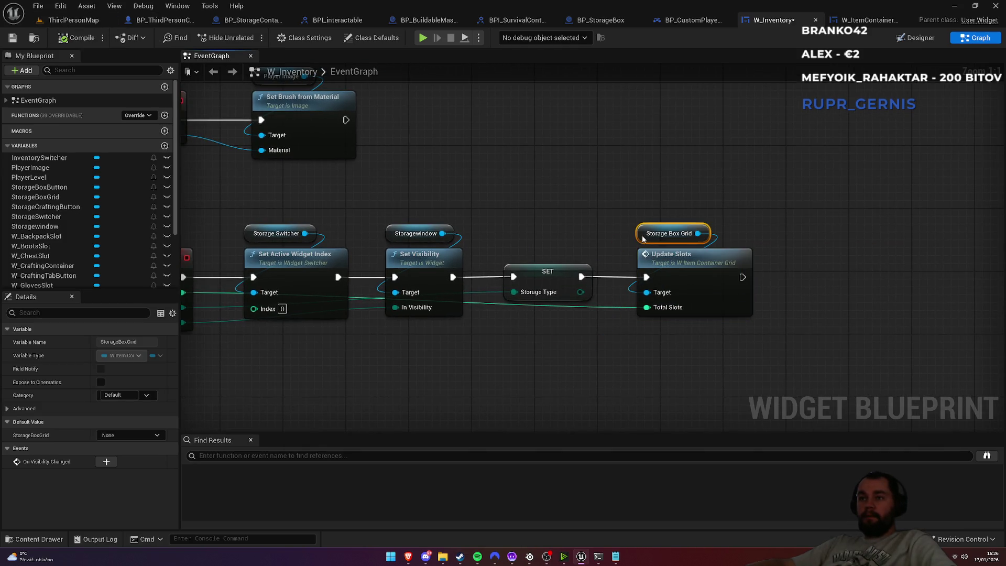
pyautogui.moveTo(644, 185)
pyautogui.mouseDown()
pyautogui.moveTo(685, 225)
pyautogui.moveTo(680, 261)
pyautogui.mouseUp()
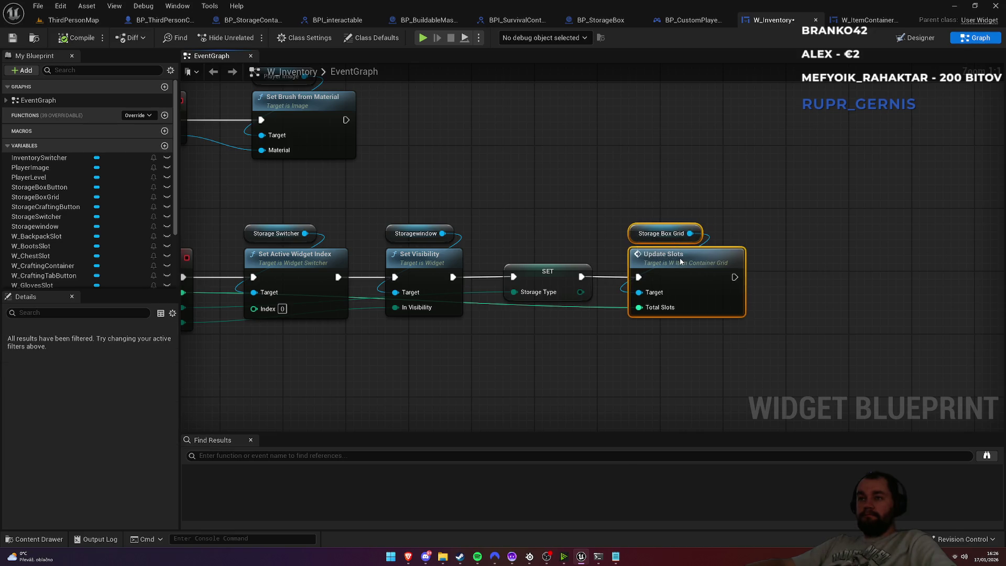
pyautogui.click(604, 201)
pyautogui.moveTo(556, 275); pyautogui.dragTo(548, 276)
pyautogui.click(567, 204)
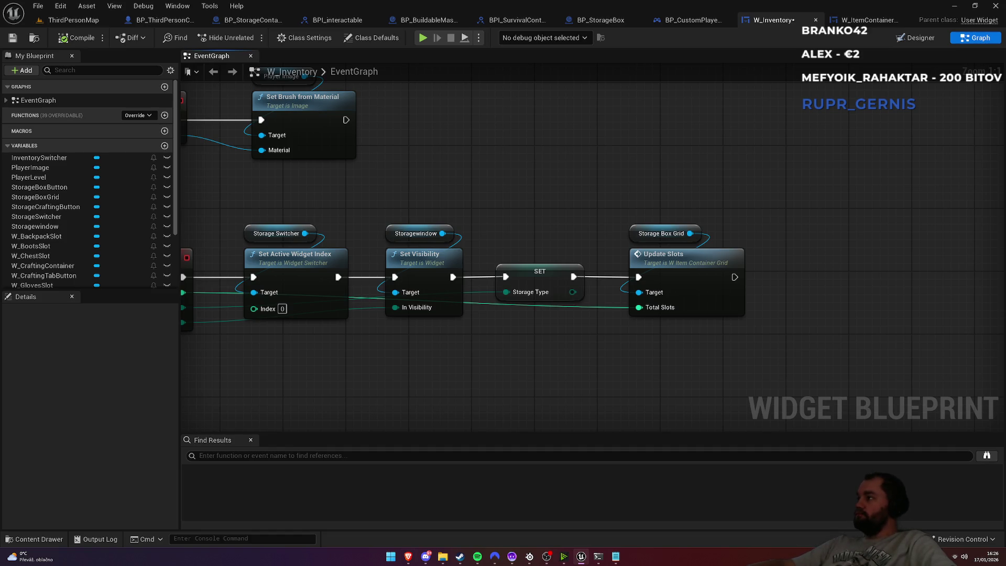
pyautogui.click(74, 20)
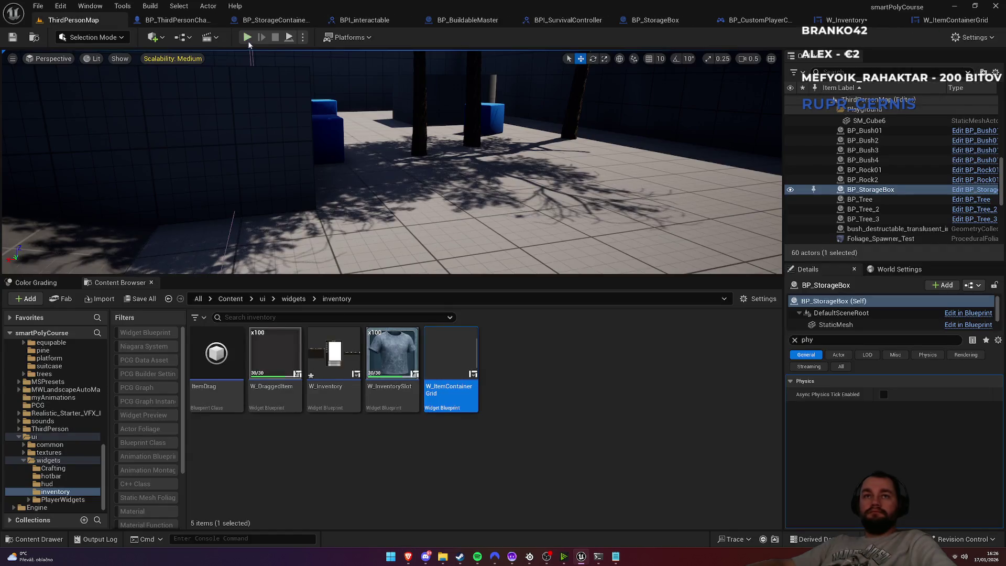
# Start a play test, toggle the inventory open and closed, and go fullscreen
pyautogui.click(248, 37)
pyautogui.press('i')
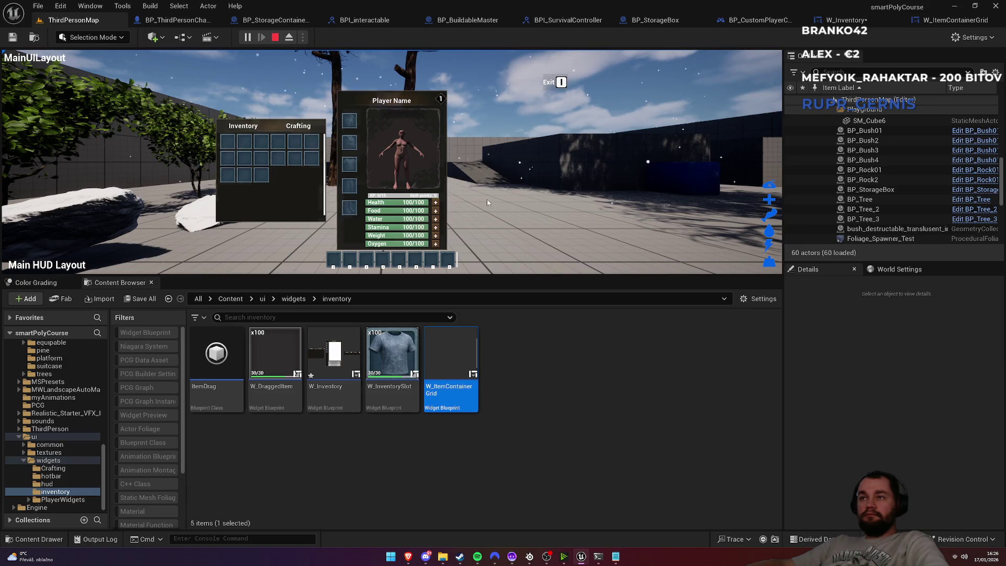
pyautogui.press('i')
pyautogui.press('F11')
# Walk to the blue storage case, pick it up, carry it, and set it down
pyautogui.press('w')
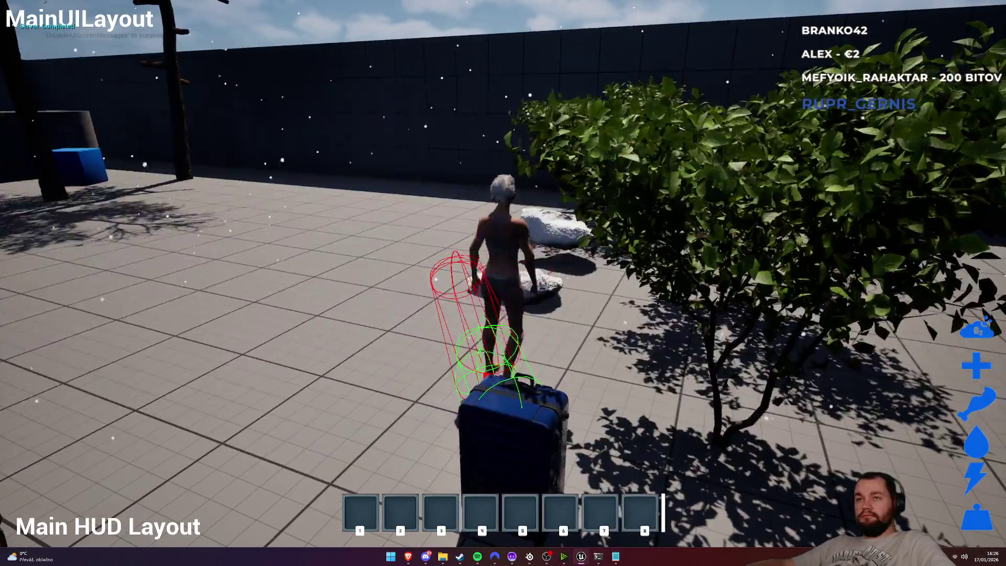
pyautogui.press('e')
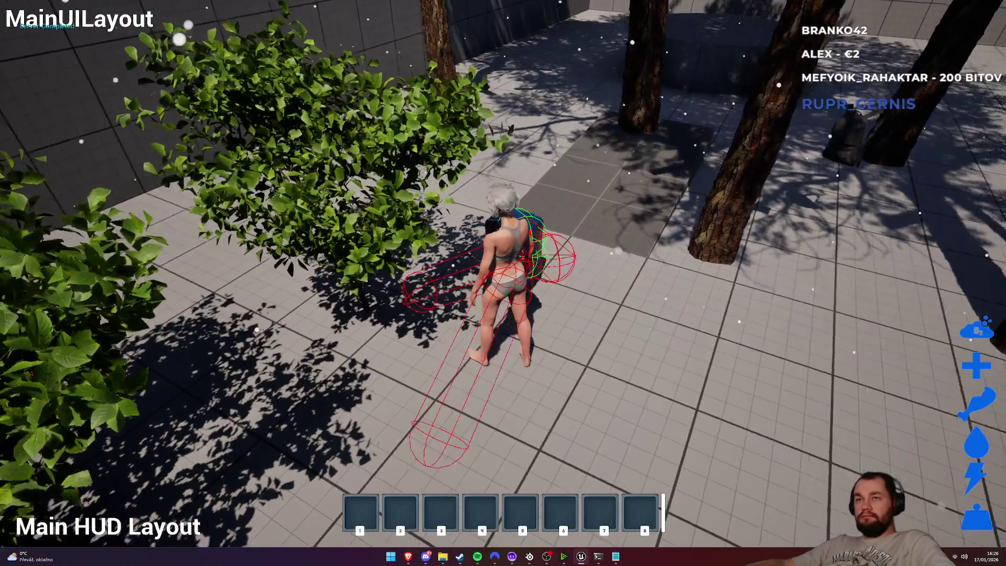
pyautogui.press('w')
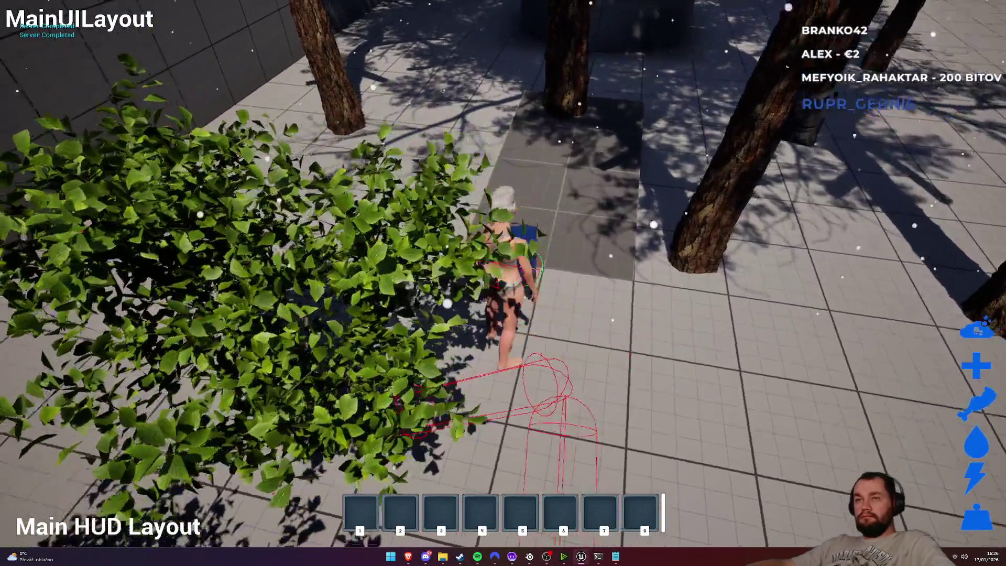
pyautogui.press('w')
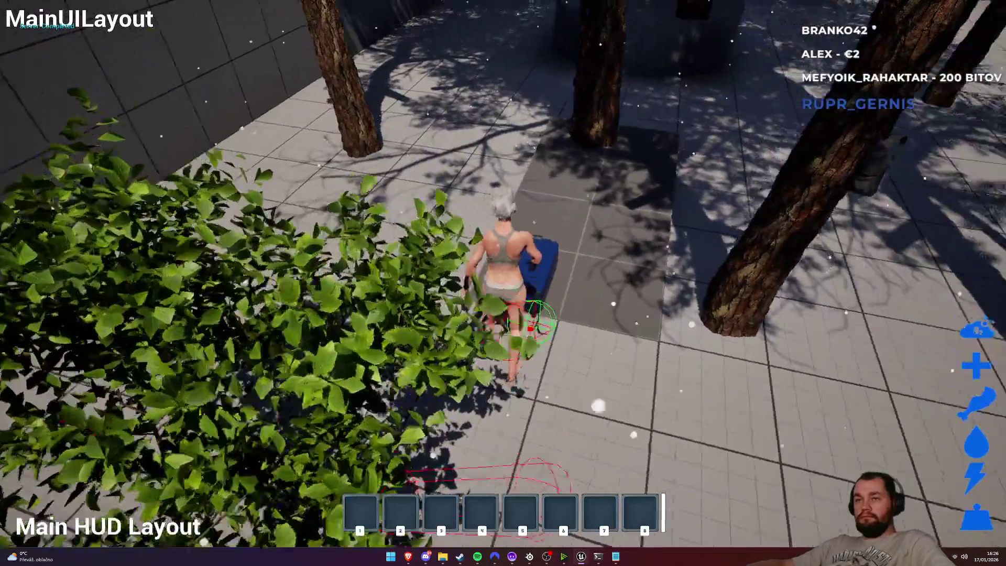
pyautogui.press('e')
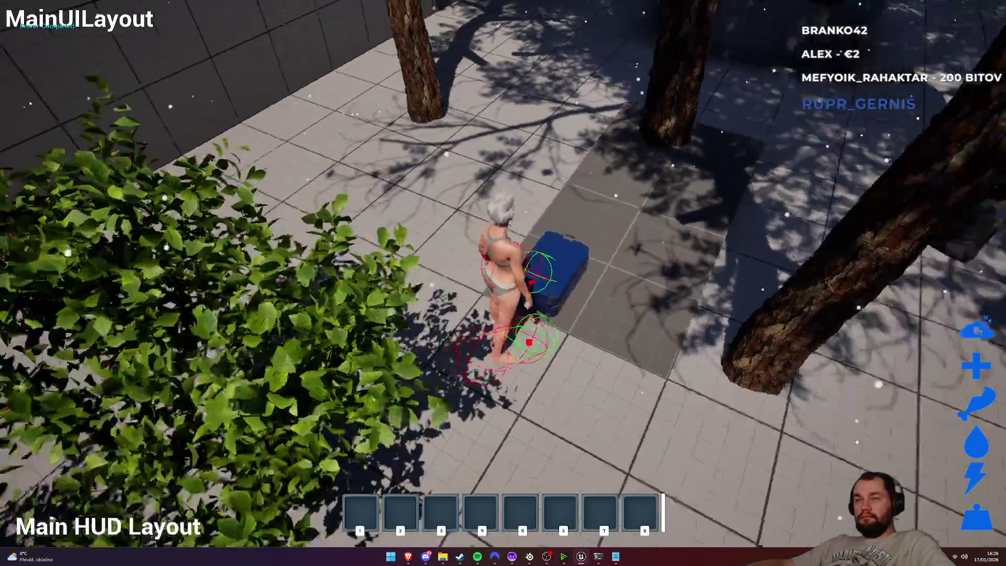
# Interact with the blue case again, pull it along while walking, then stop the play session
pyautogui.press('w')
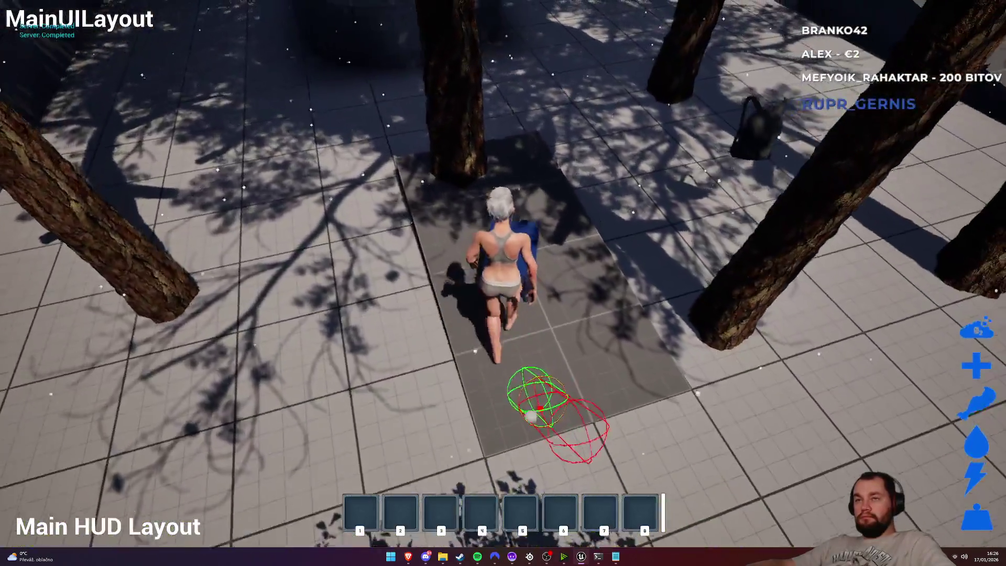
pyautogui.press('e')
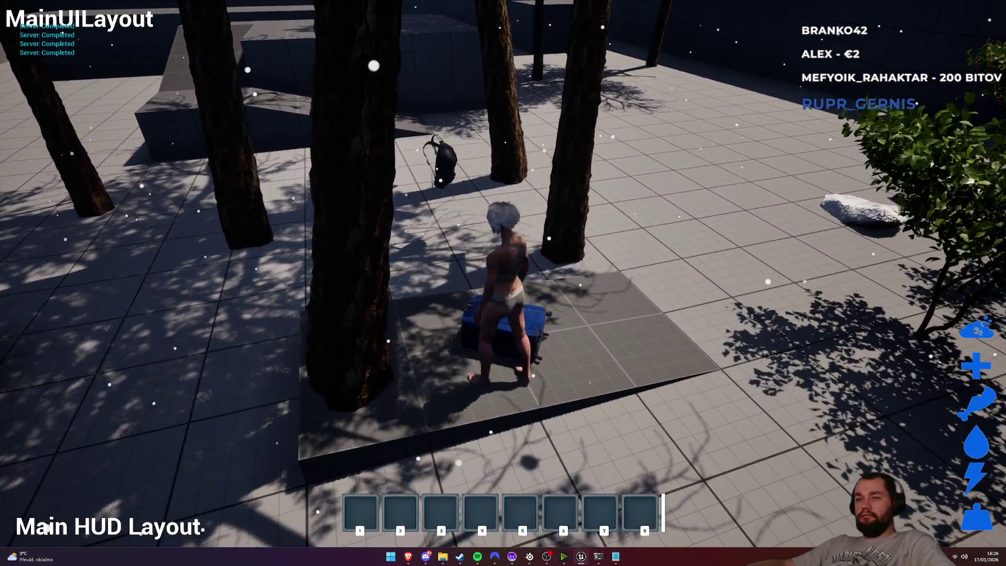
pyautogui.press('e')
pyautogui.press('w')
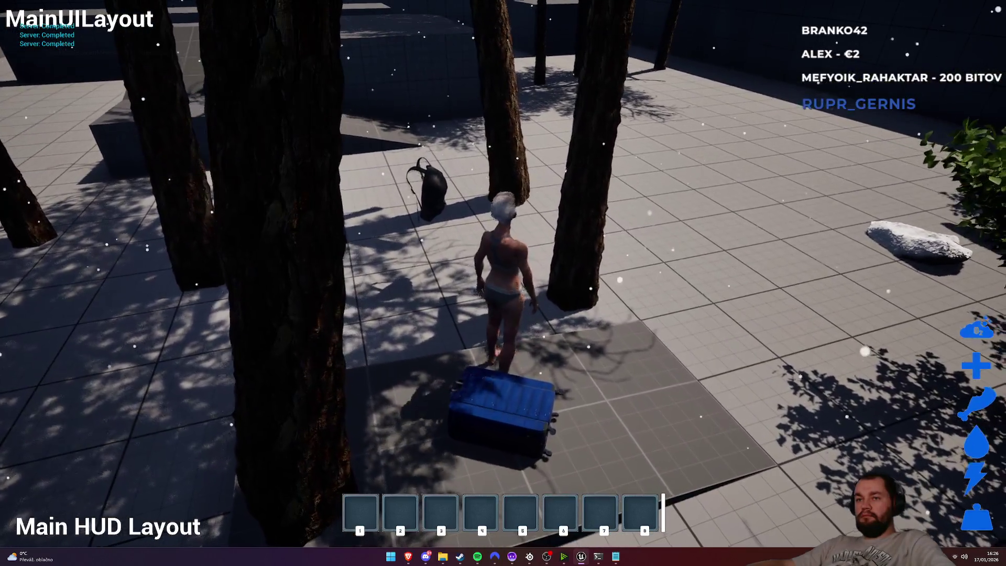
pyautogui.press('d')
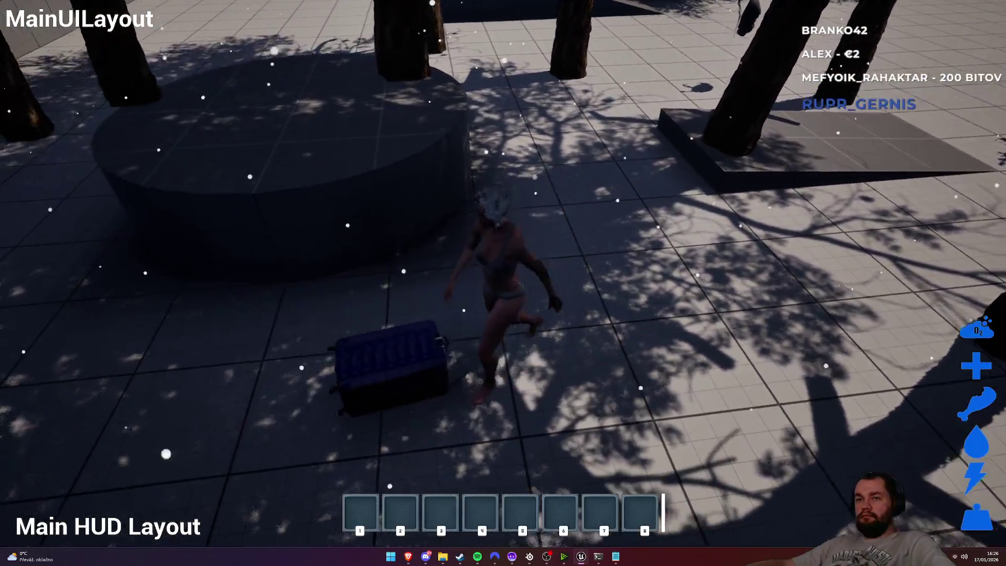
pyautogui.press('w')
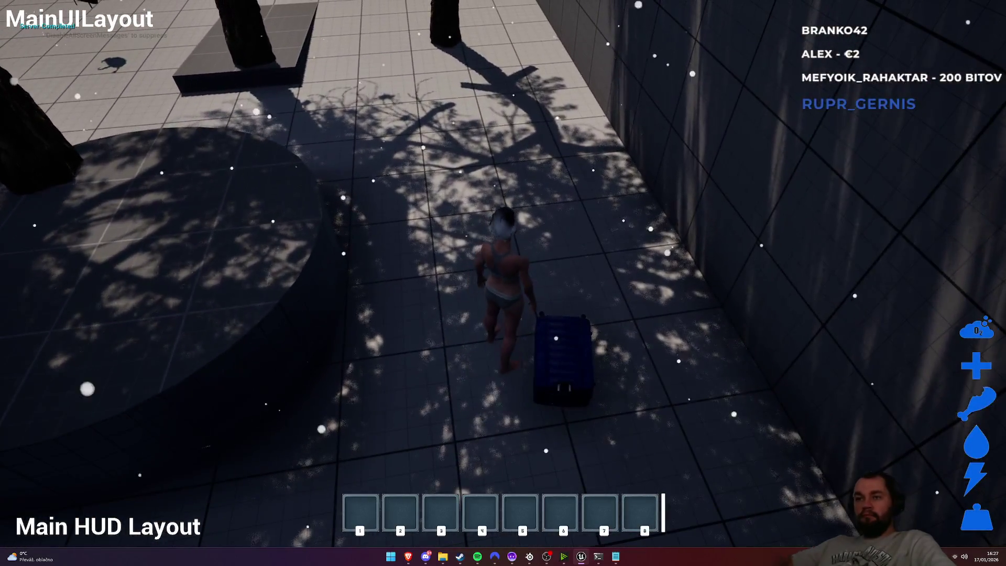
pyautogui.press('F11')
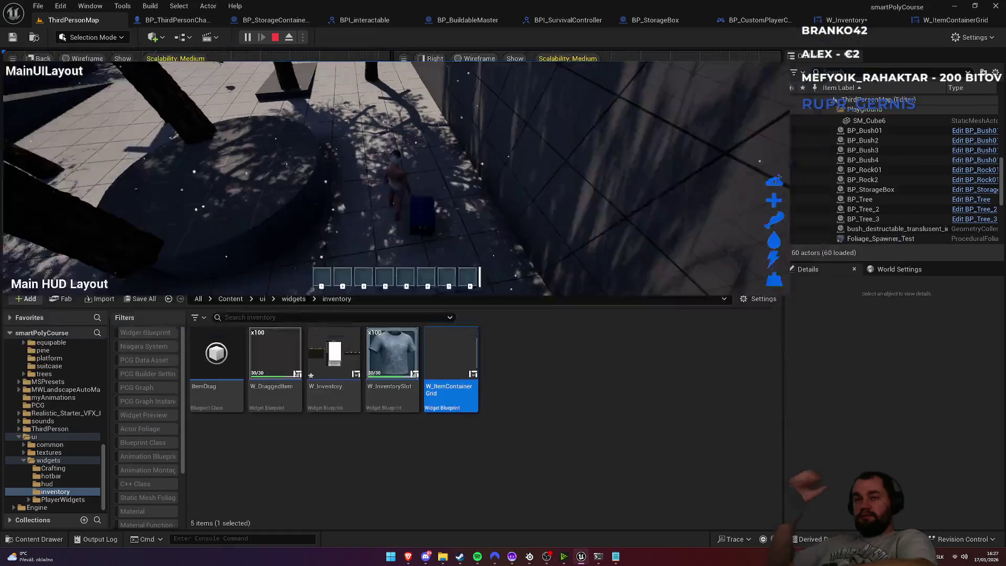
pyautogui.press('Escape')
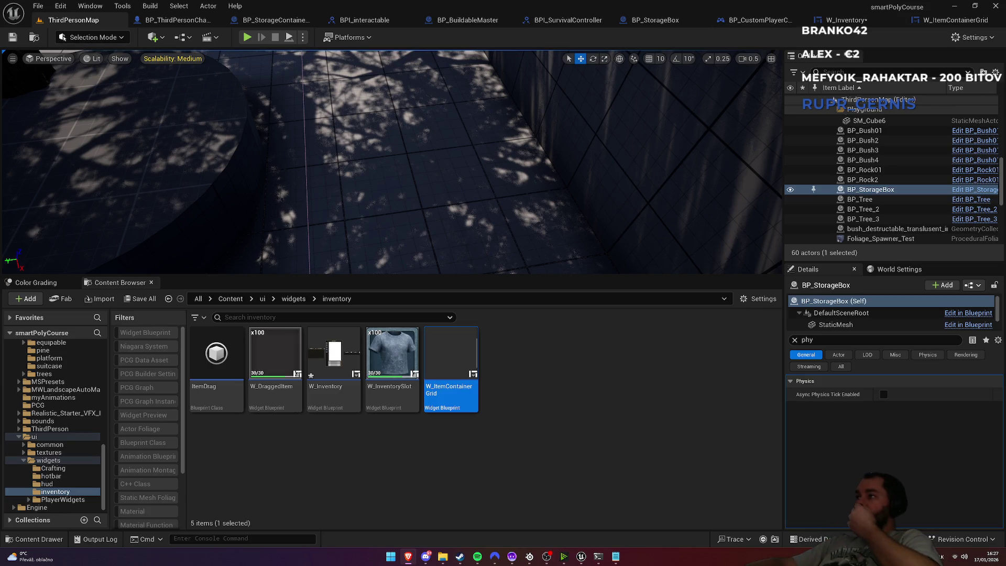
# In W_Inventory's EventGraph, center the storage nodes and drop a Storage Box Button getter below Update Slots
pyautogui.click(845, 21)
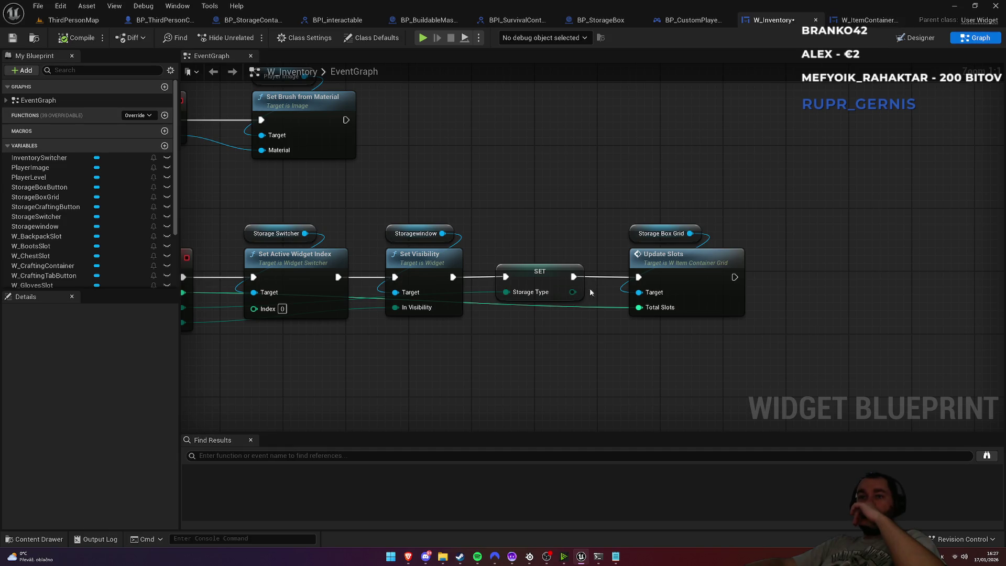
pyautogui.moveTo(589, 292); pyautogui.dragTo(606, 289)
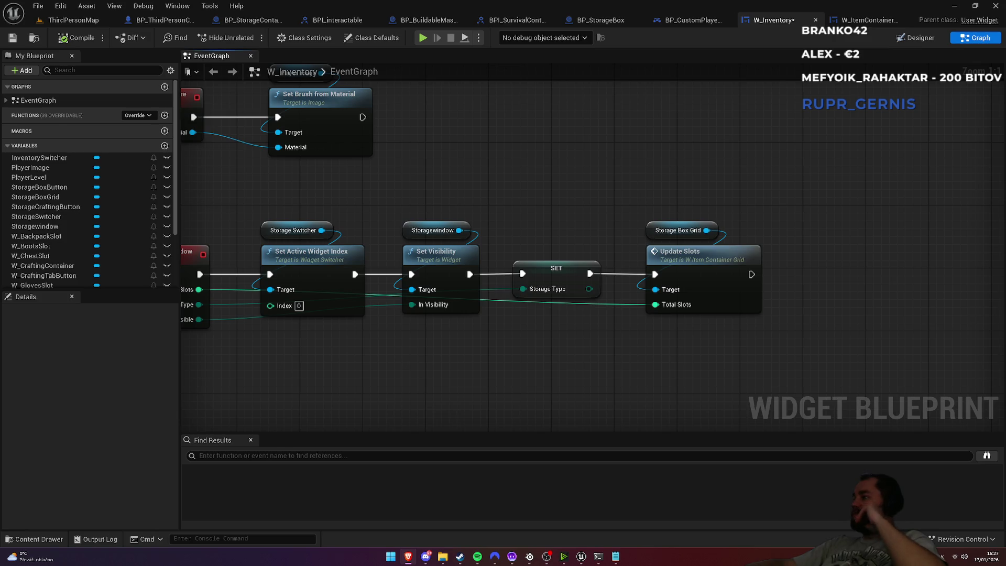
pyautogui.moveTo(647, 254)
pyautogui.mouseDown()
pyautogui.moveTo(576, 259)
pyautogui.moveTo(591, 268)
pyautogui.mouseUp()
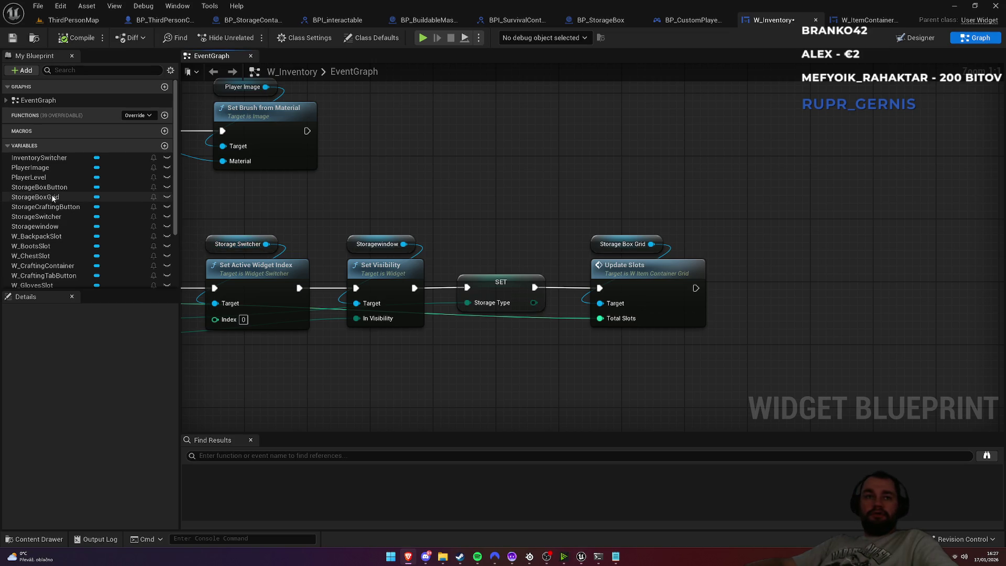
pyautogui.moveTo(52, 191); pyautogui.dragTo(779, 345)
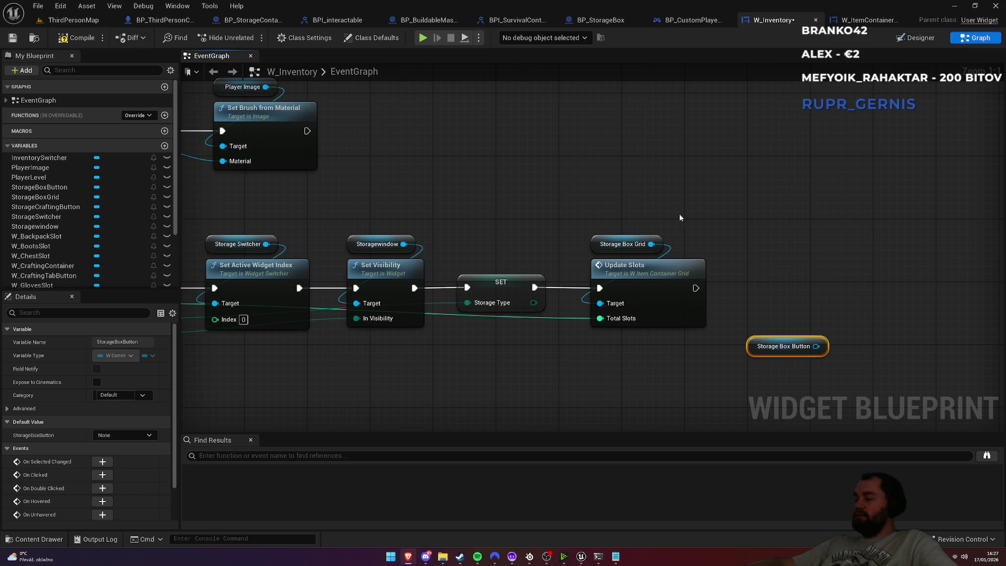
# Get the Storage Box Button's Text Block 88 and place it under the button getter
pyautogui.moveTo(521, 224); pyautogui.dragTo(375, 239)
pyautogui.moveTo(669, 361); pyautogui.dragTo(739, 335)
pyautogui.write('get text bo')
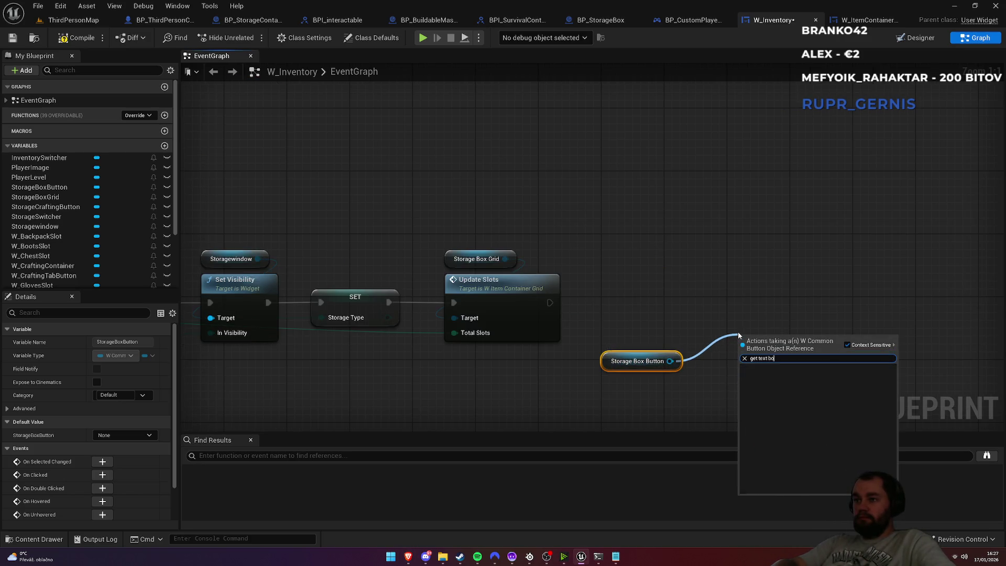
pyautogui.press('BackSpace')
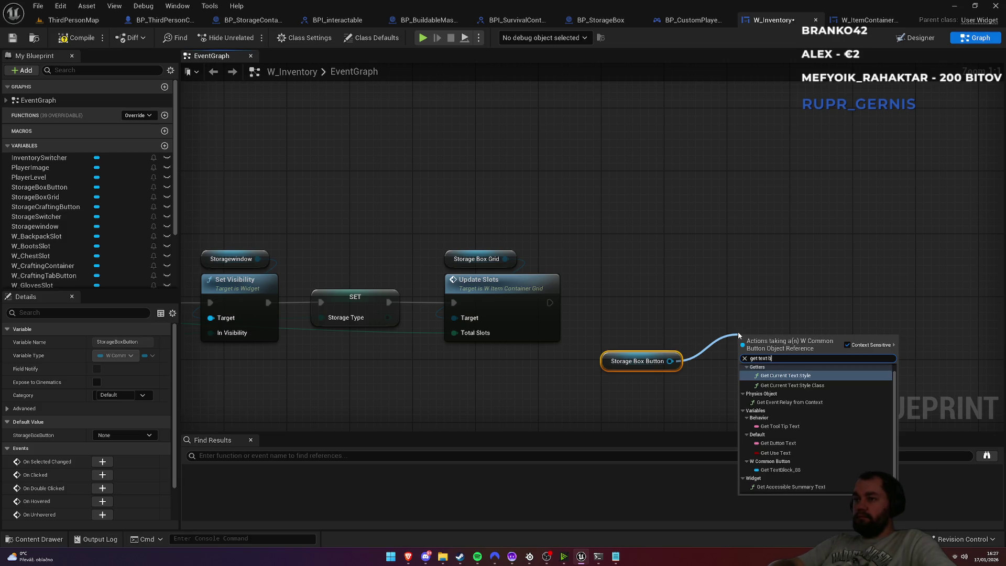
pyautogui.press('BackSpace')
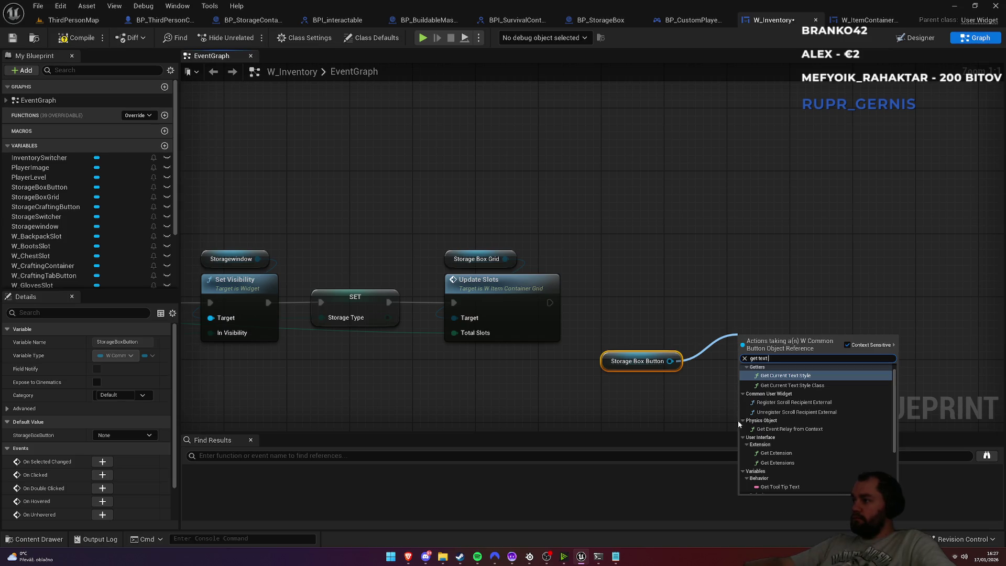
pyautogui.scroll(-3, 749, 427)
pyautogui.click(790, 455)
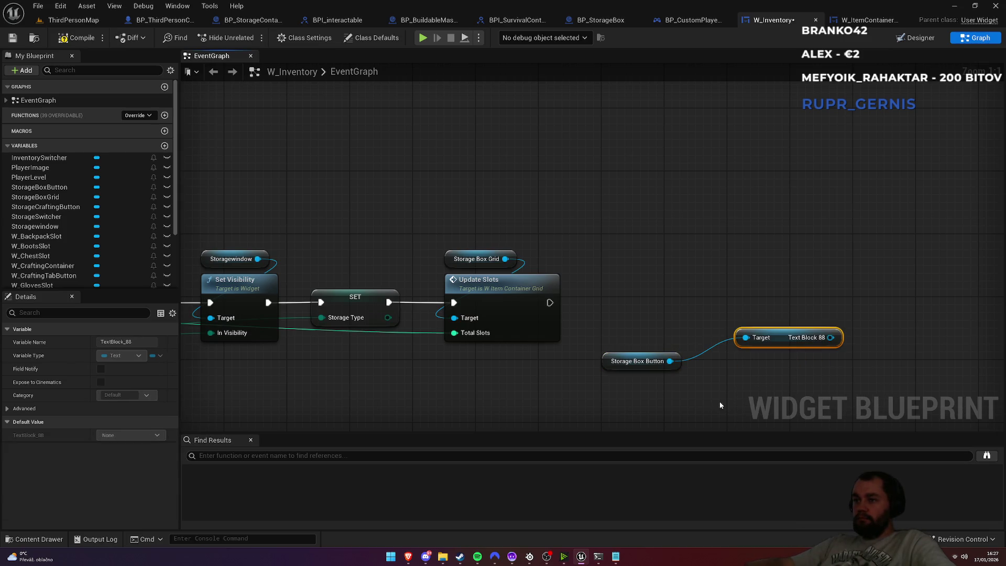
pyautogui.moveTo(687, 317)
pyautogui.mouseDown()
pyautogui.moveTo(569, 319)
pyautogui.moveTo(609, 385)
pyautogui.mouseUp()
pyautogui.moveTo(655, 350)
pyautogui.mouseDown()
pyautogui.moveTo(506, 420)
pyautogui.moveTo(524, 370)
pyautogui.moveTo(517, 357)
pyautogui.moveTo(618, 329)
pyautogui.moveTo(626, 311)
pyautogui.mouseUp()
# Add a SetText node on Text Block 88, run right after Update Slots
pyautogui.write('set')
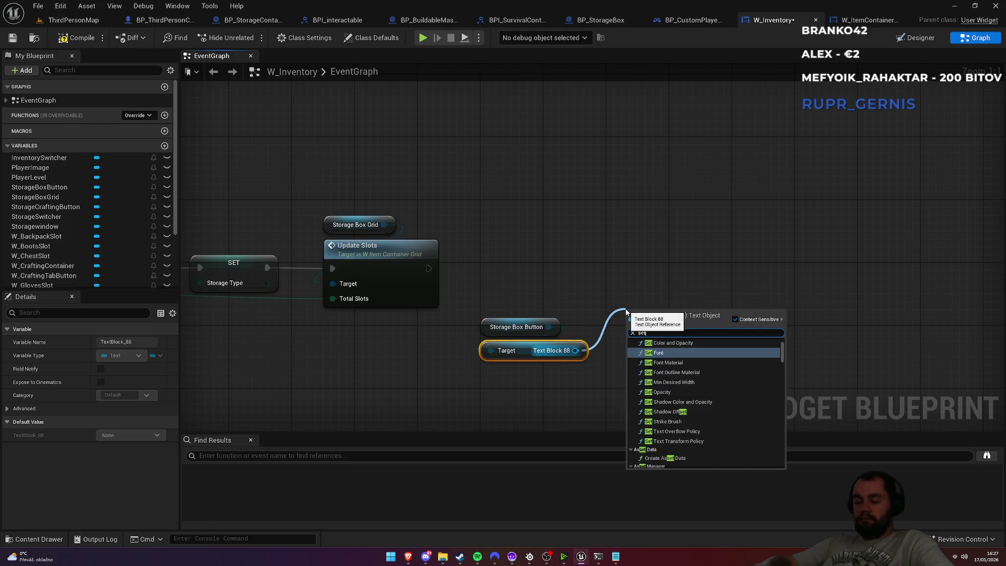
pyautogui.write(' text')
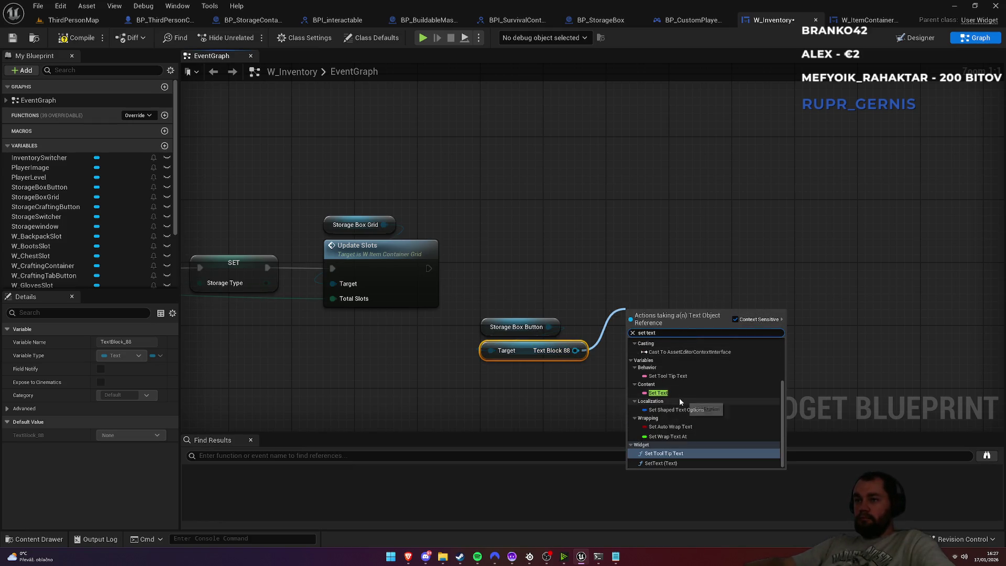
pyautogui.click(673, 463)
pyautogui.moveTo(630, 331)
pyautogui.mouseDown()
pyautogui.moveTo(623, 340)
pyautogui.moveTo(428, 268)
pyautogui.mouseUp()
pyautogui.moveTo(663, 313); pyautogui.dragTo(639, 251)
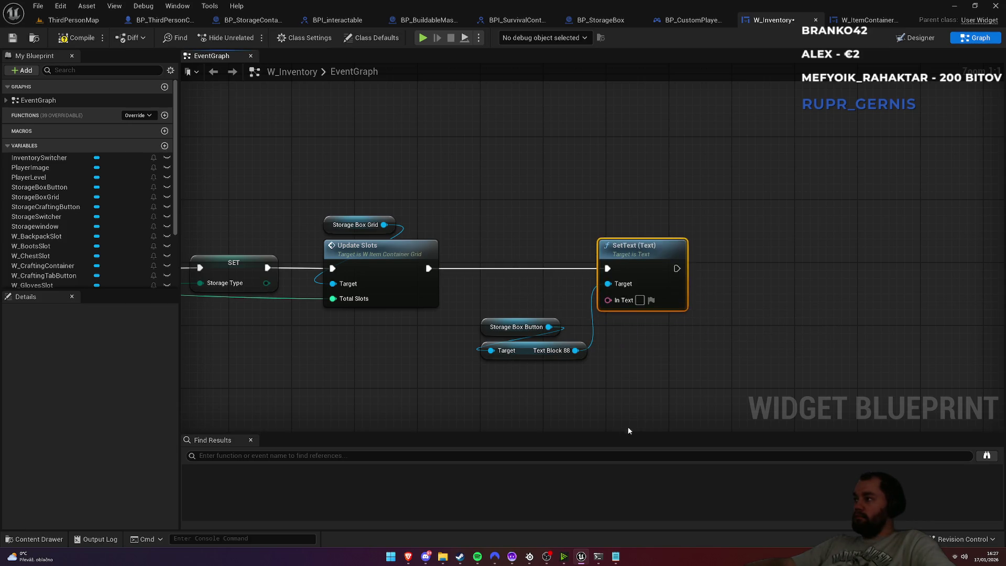
pyautogui.moveTo(608, 300); pyautogui.dragTo(623, 383)
# Add a Select Text node on In Text and bring a Storage Type getter into the graph
pyautogui.write('sele')
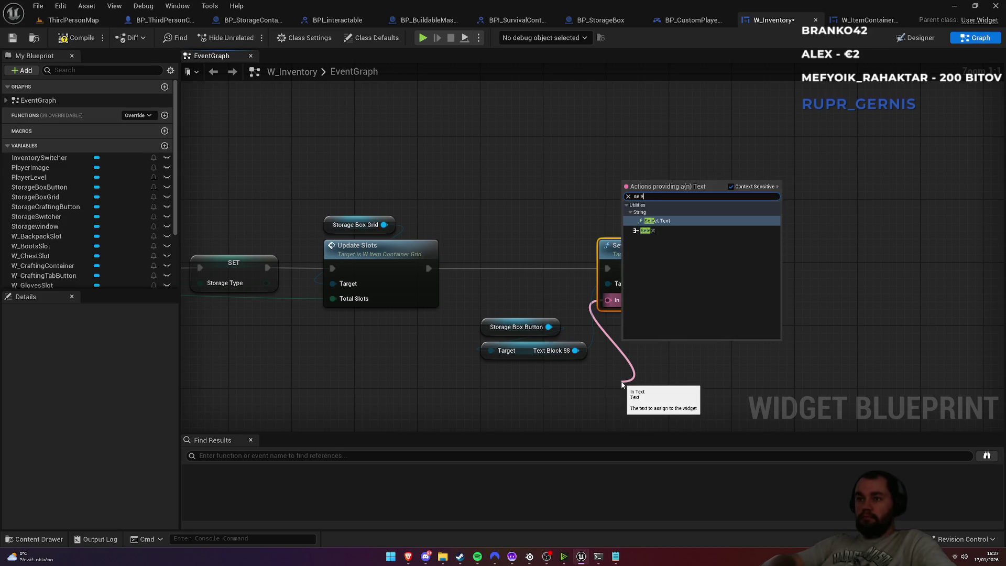
pyautogui.press('Return')
pyautogui.moveTo(664, 357); pyautogui.dragTo(685, 219)
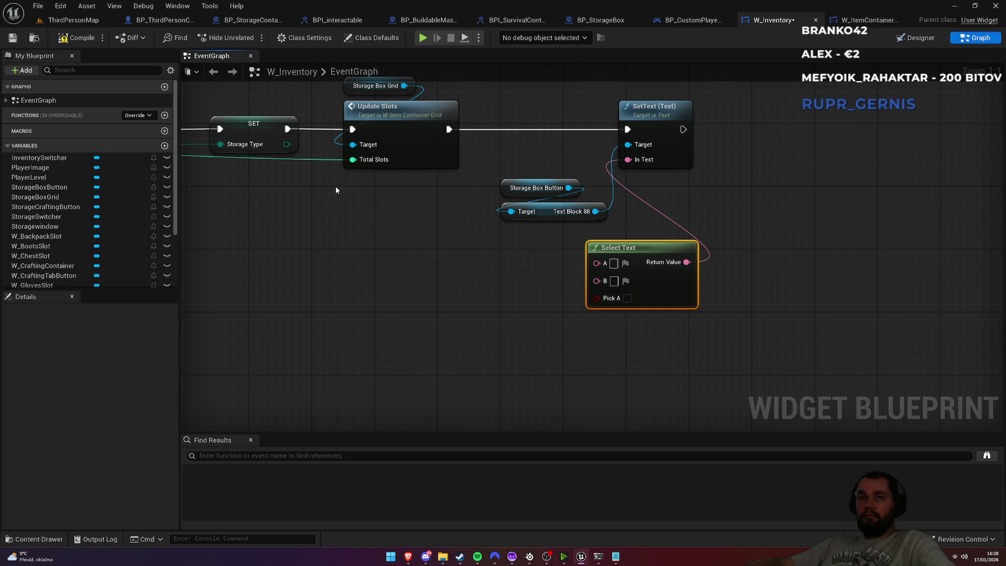
pyautogui.moveTo(220, 145)
pyautogui.mouseDown()
pyautogui.moveTo(611, 309)
pyautogui.moveTo(422, 272)
pyautogui.mouseUp()
pyautogui.click(389, 260)
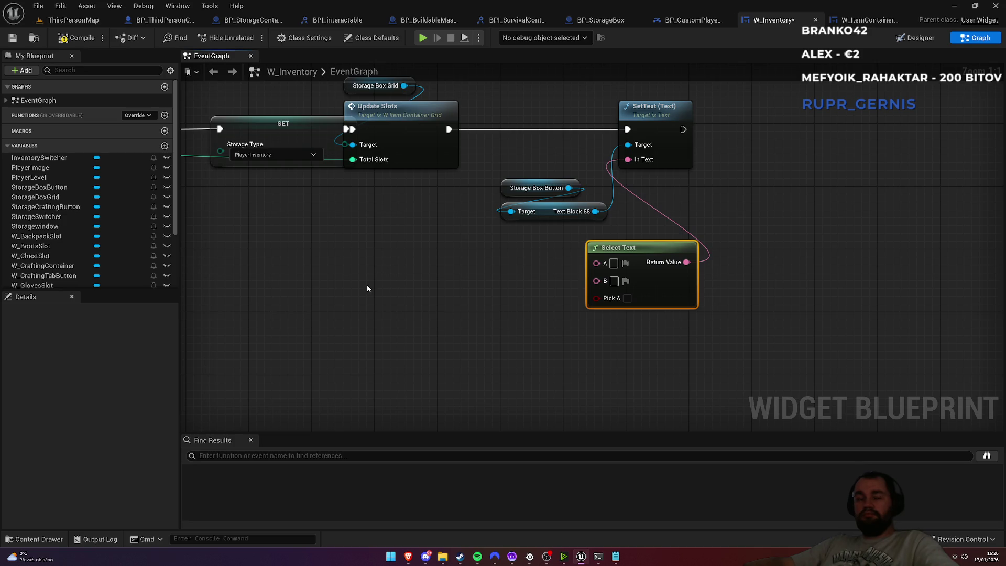
pyautogui.hotkey('ctrl', 'z')
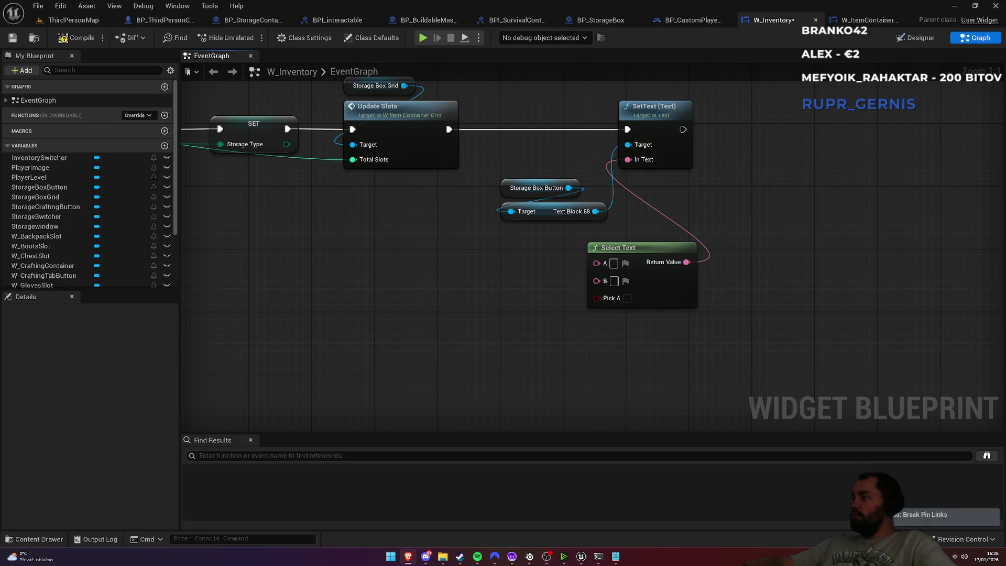
pyautogui.scroll(-3, 65, 232)
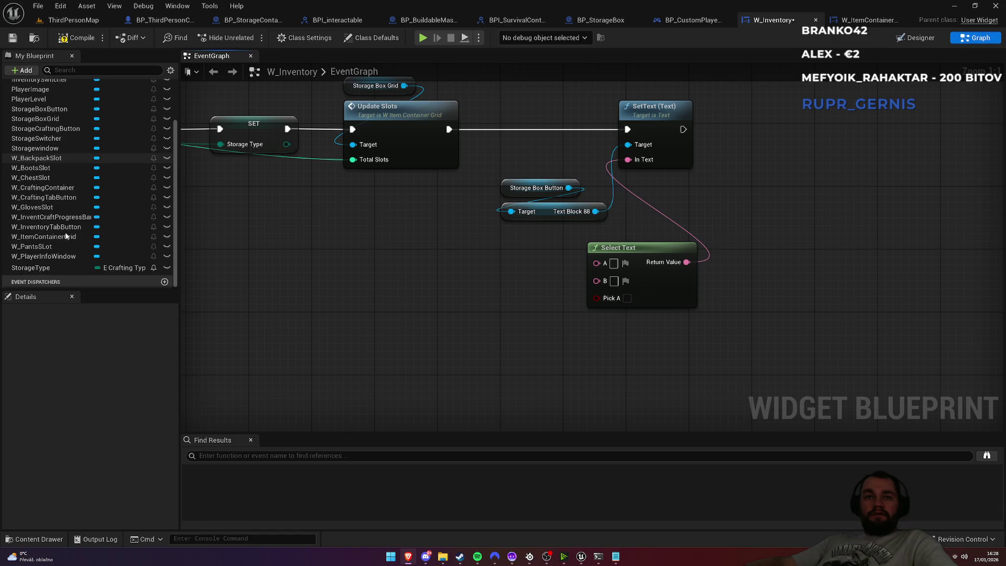
pyautogui.moveTo(53, 267)
pyautogui.mouseDown()
pyautogui.moveTo(529, 279)
pyautogui.moveTo(595, 306)
pyautogui.moveTo(487, 315)
pyautogui.mouseUp()
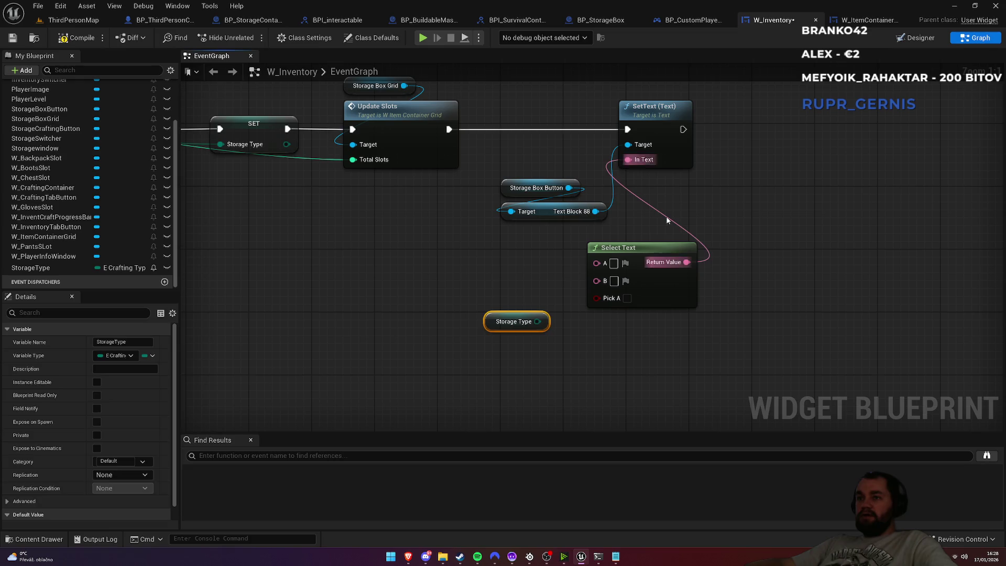
# Replace Select Text with a Select node feeding In Text, with Storage Type placed beneath it
pyautogui.moveTo(637, 163); pyautogui.dragTo(609, 396)
pyautogui.write('selec')
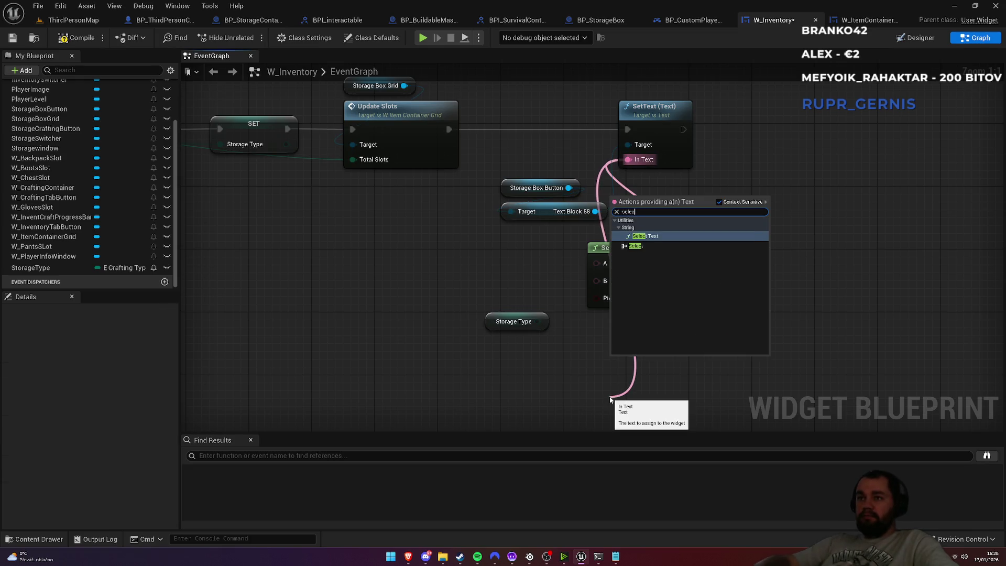
pyautogui.click(635, 245)
pyautogui.click(610, 248)
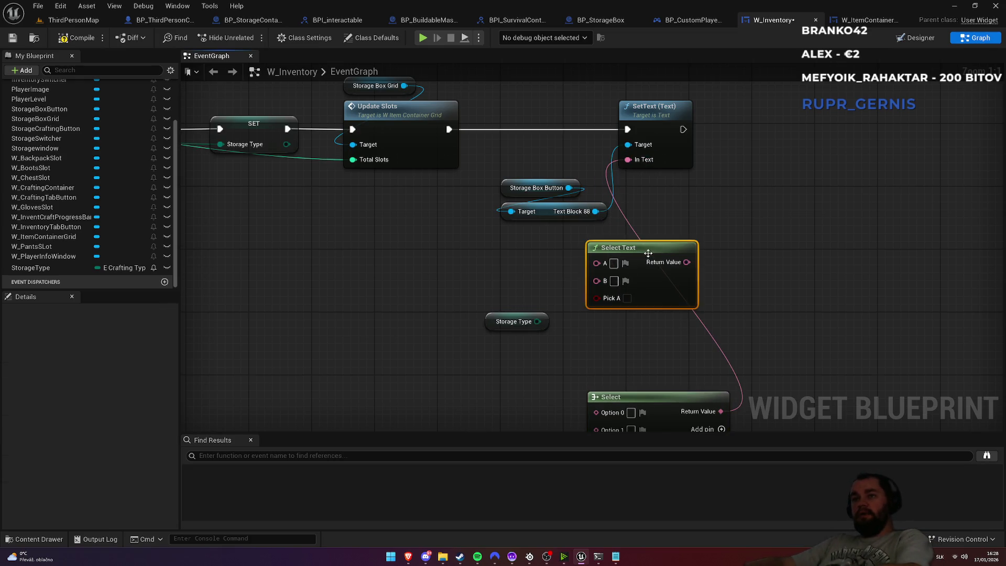
pyautogui.press('Delete')
pyautogui.moveTo(512, 327)
pyautogui.mouseDown()
pyautogui.moveTo(559, 234)
pyautogui.moveTo(535, 182)
pyautogui.moveTo(580, 325)
pyautogui.mouseUp()
pyautogui.moveTo(479, 195)
pyautogui.mouseDown()
pyautogui.moveTo(461, 387)
pyautogui.moveTo(555, 388)
pyautogui.moveTo(589, 73)
pyautogui.moveTo(578, 239)
pyautogui.mouseUp()
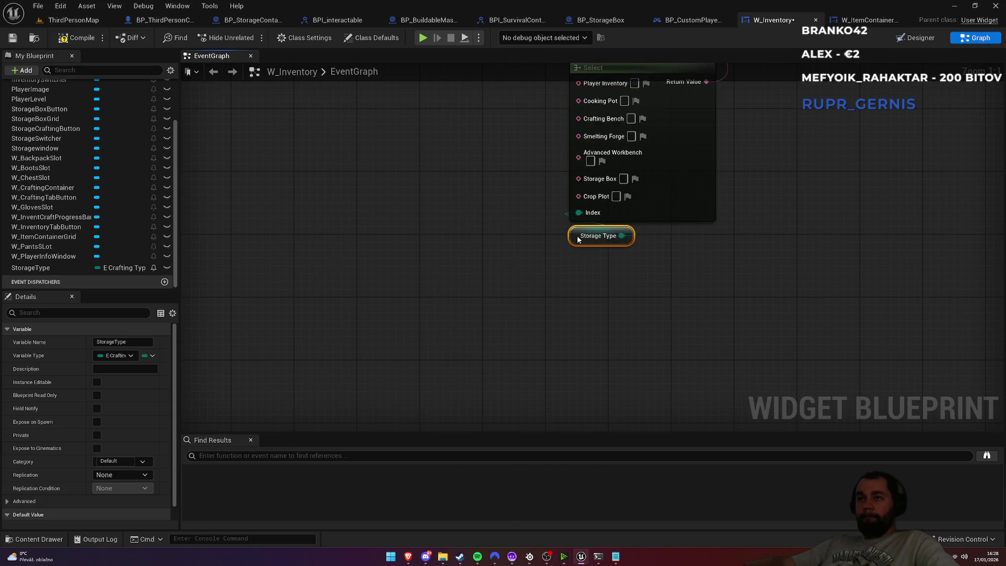
pyautogui.click(572, 266)
# Reposition the Select and Storage Type nodes, then label options Cooking Pot and Crafting Bench
pyautogui.scroll(-1, 514, 288)
pyautogui.moveTo(475, 166); pyautogui.dragTo(605, 346)
pyautogui.moveTo(591, 164)
pyautogui.mouseDown()
pyautogui.moveTo(518, 58)
pyautogui.moveTo(495, 180)
pyautogui.mouseUp()
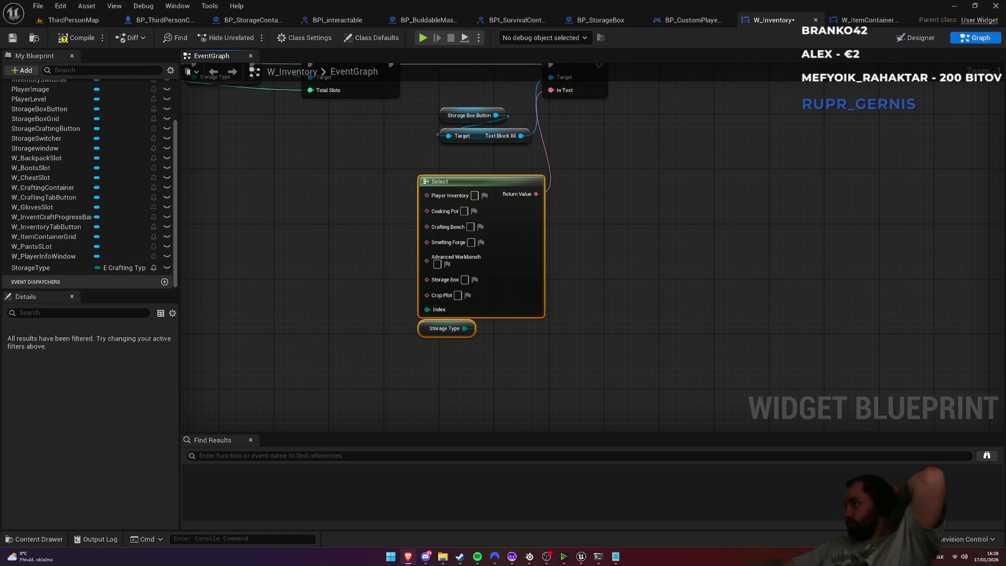
pyautogui.click(592, 155)
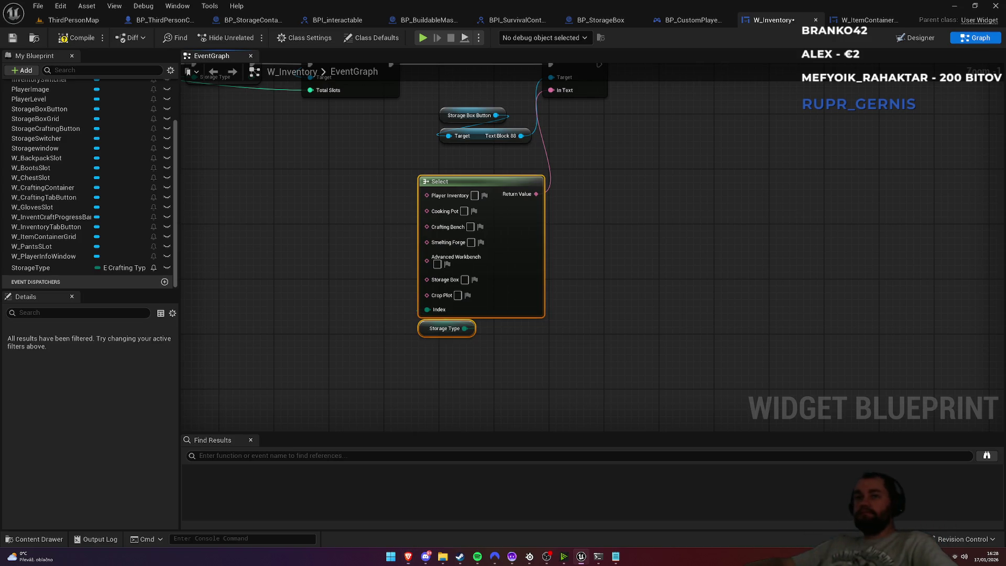
pyautogui.moveTo(592, 159); pyautogui.dragTo(619, 200)
pyautogui.write('ooking Pot')
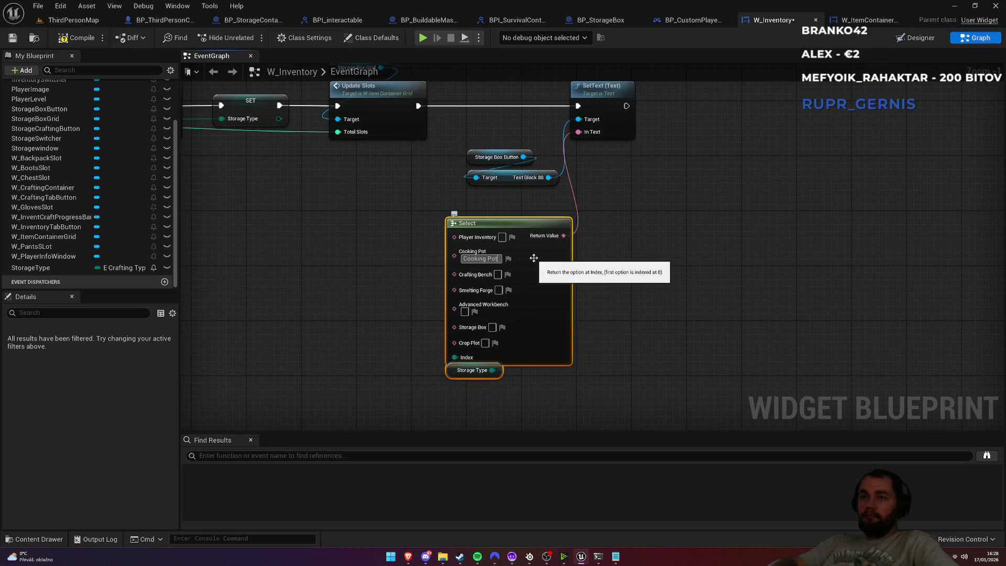
pyautogui.click(498, 276)
pyautogui.write('Crafting Benc')
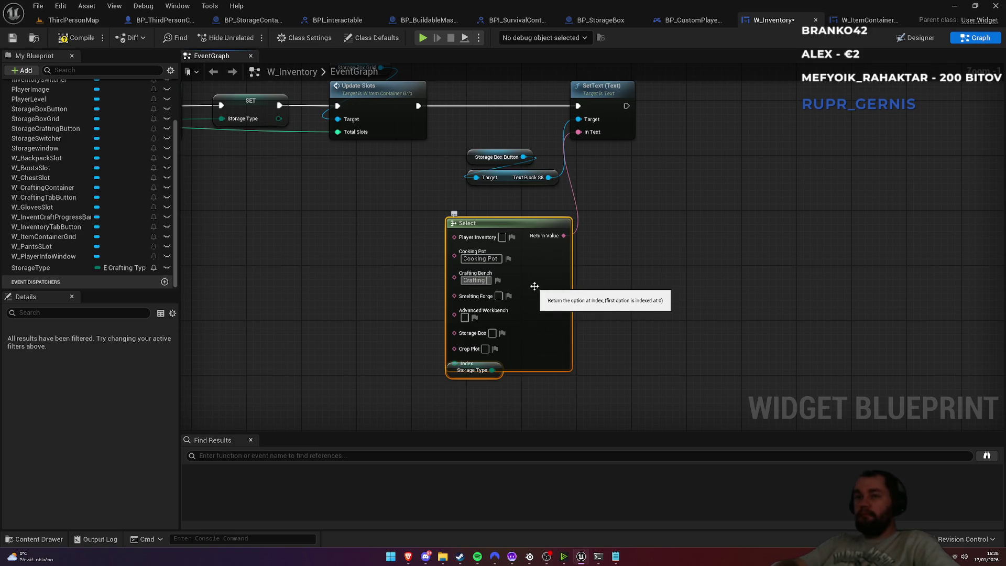
pyautogui.write('h')
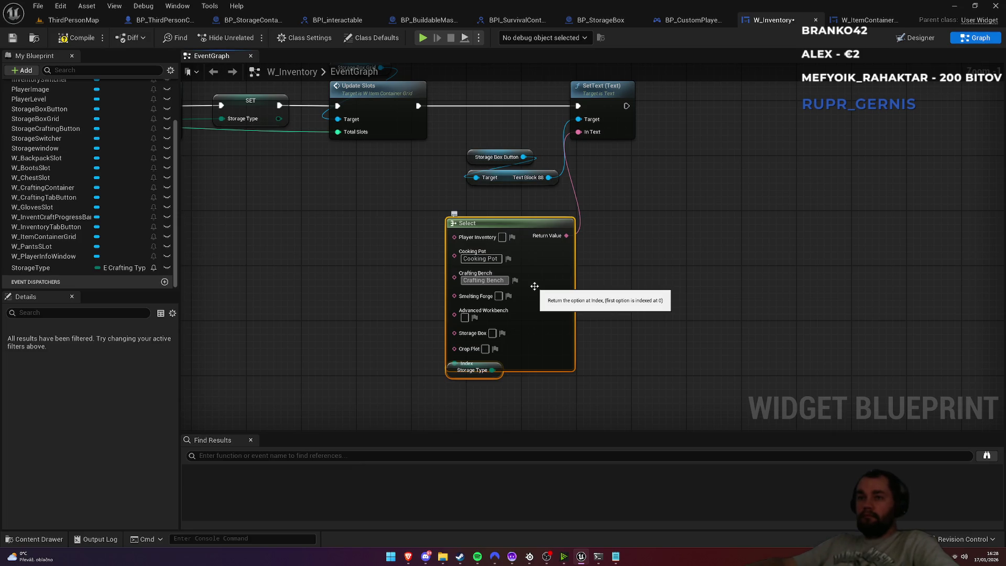
# Label the next options Smelting Forge and Storage box, moving the Storage Type getter aside
pyautogui.click(498, 296)
pyautogui.write('Smelting Forg')
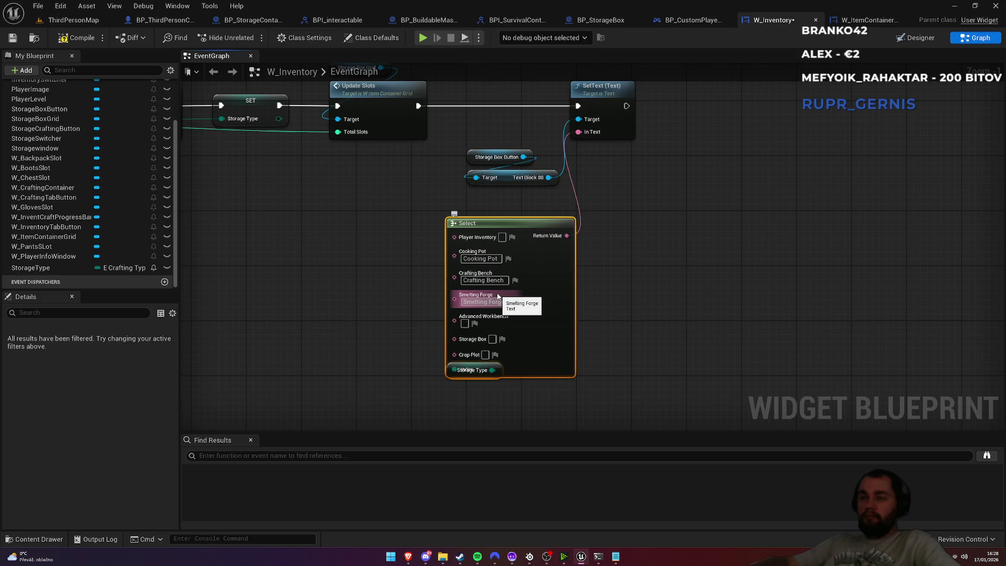
pyautogui.write('e')
pyautogui.press('Return')
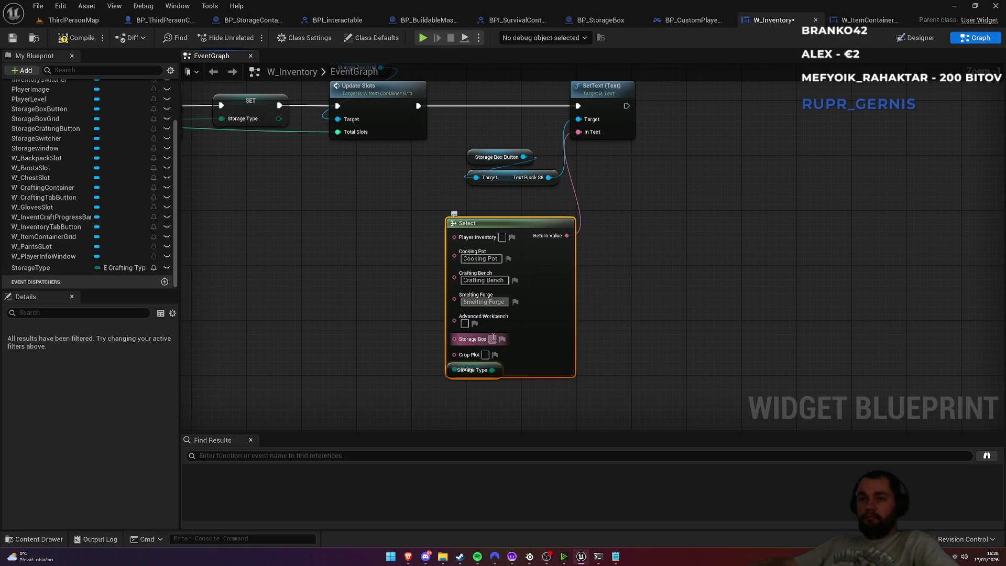
pyautogui.click(493, 338)
pyautogui.write('Storage')
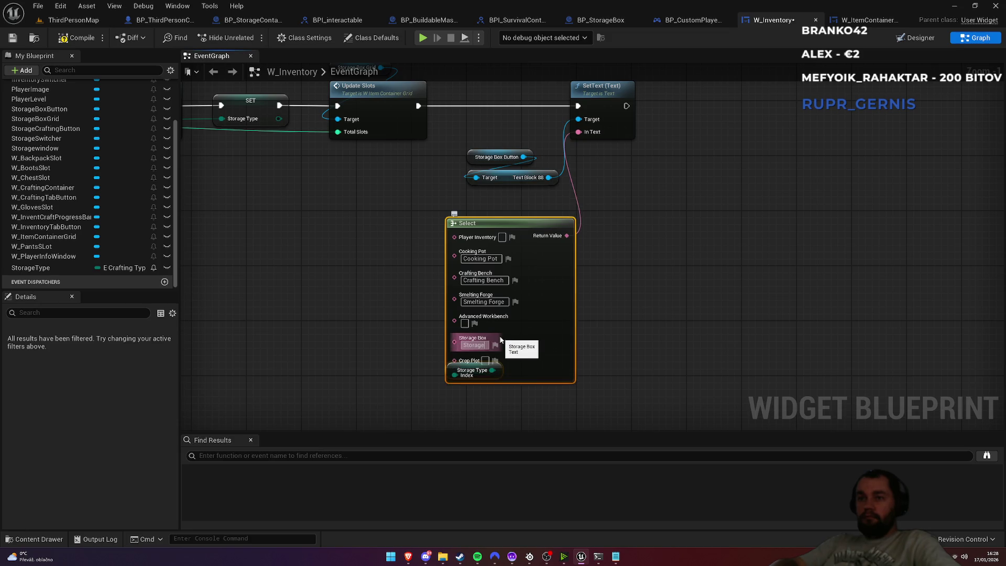
pyautogui.moveTo(487, 374)
pyautogui.mouseDown()
pyautogui.moveTo(401, 412)
pyautogui.moveTo(481, 347)
pyautogui.mouseUp()
pyautogui.click(602, 371)
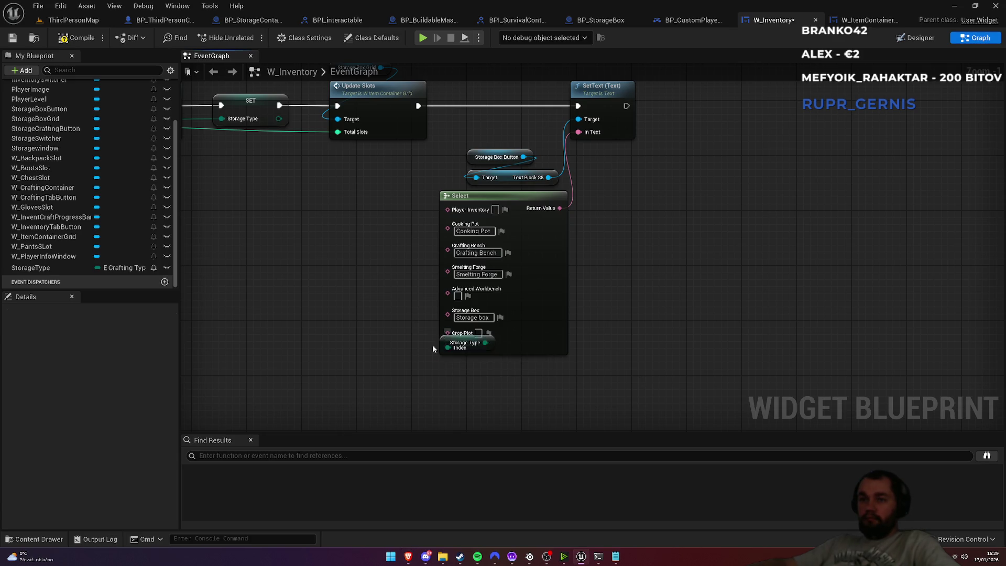
pyautogui.moveTo(445, 341); pyautogui.dragTo(297, 360)
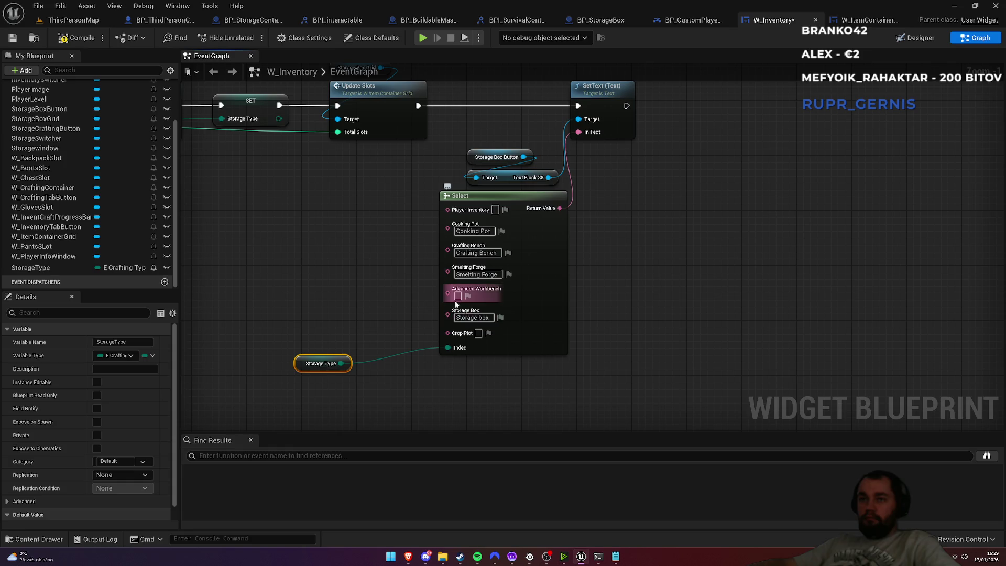
# Enter Advanced Workbench as an option label and align Storage Type with the Index pin
pyautogui.write('Ad')
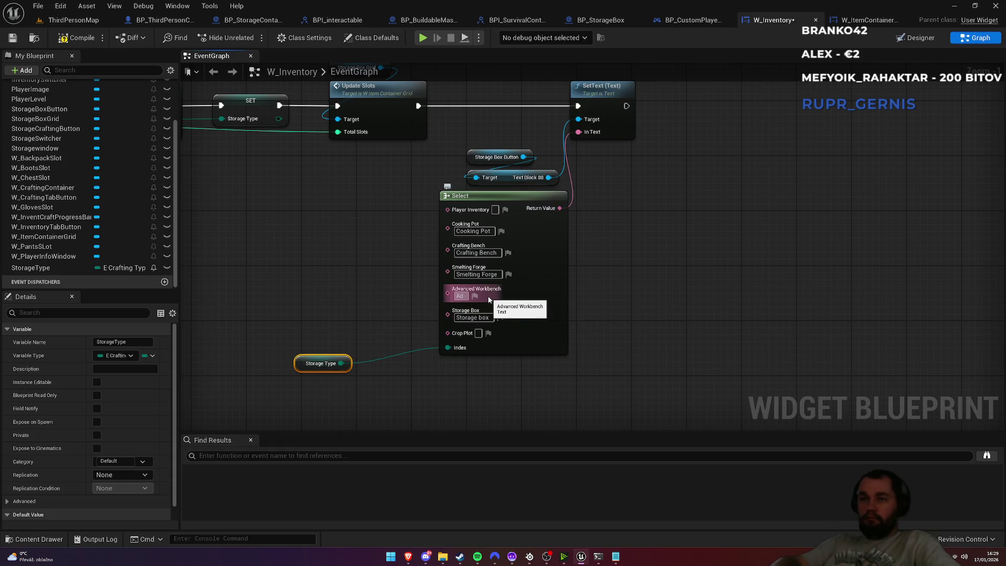
pyautogui.write('vanced Workbench')
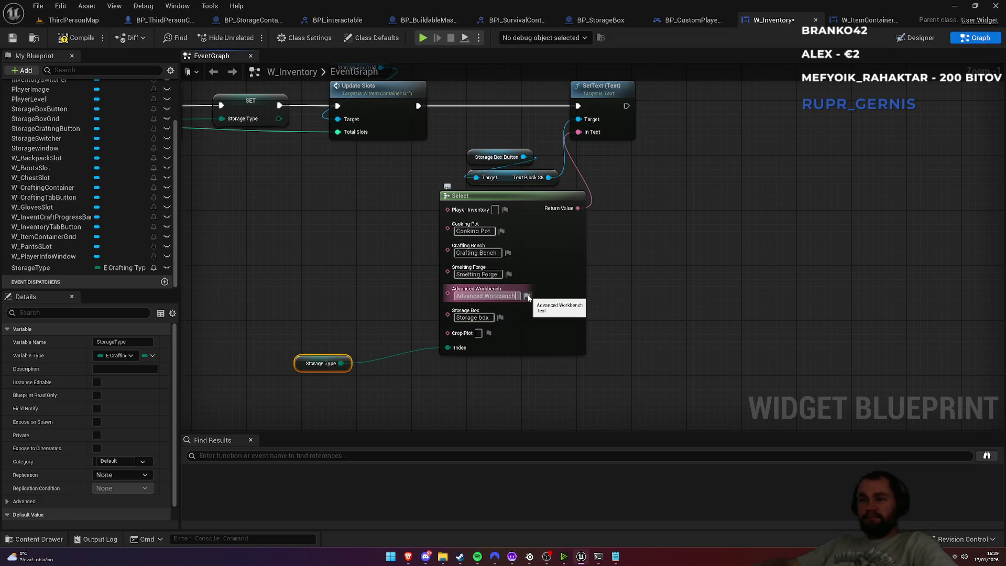
pyautogui.click(526, 297)
pyautogui.click(581, 329)
pyautogui.click(584, 331)
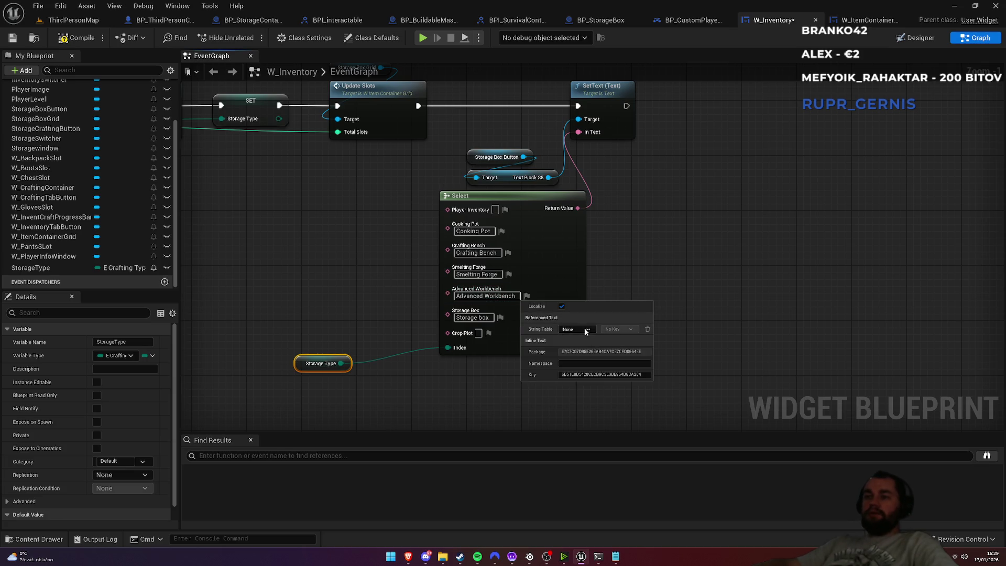
pyautogui.click(648, 272)
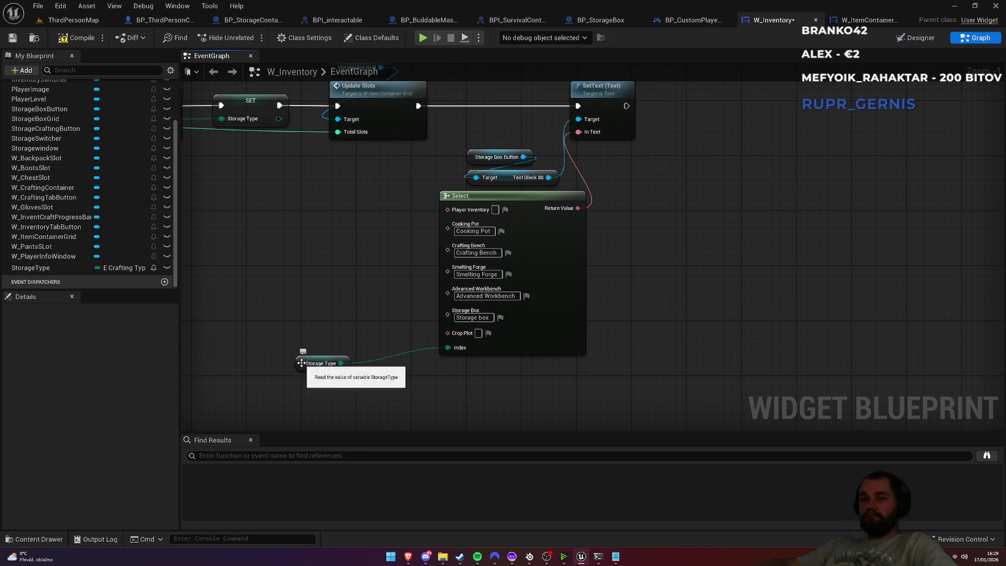
pyautogui.moveTo(301, 367); pyautogui.dragTo(365, 346)
pyautogui.moveTo(341, 248); pyautogui.dragTo(467, 367)
pyautogui.press('q')
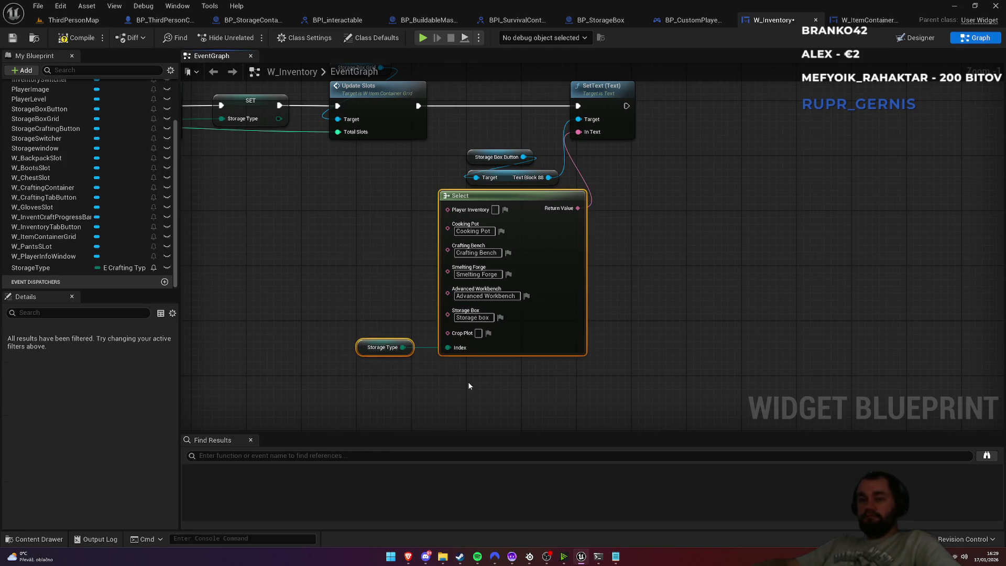
pyautogui.click(467, 381)
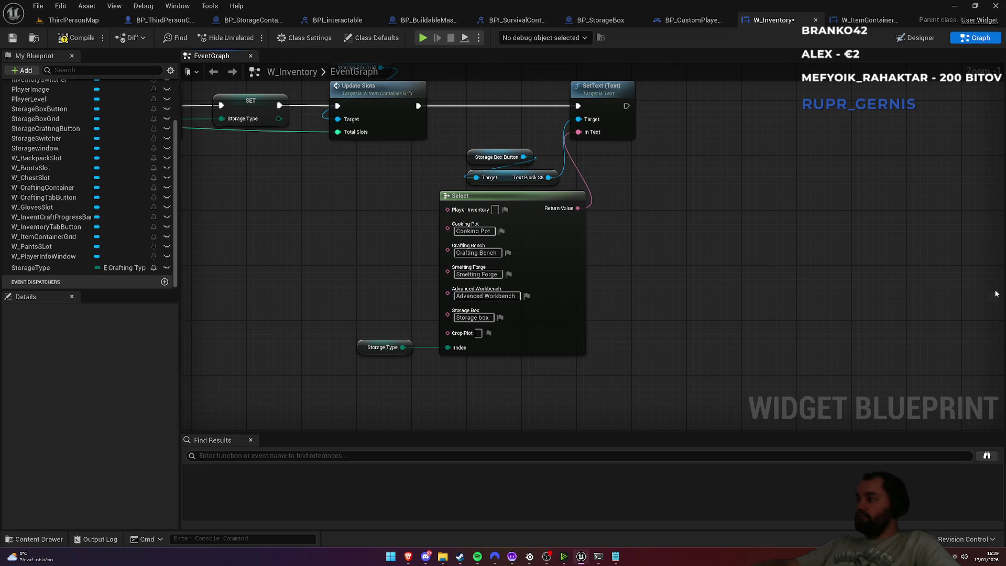
# Label the last Select option Crop Plot
pyautogui.click(478, 333)
pyautogui.write('Crop Plot')
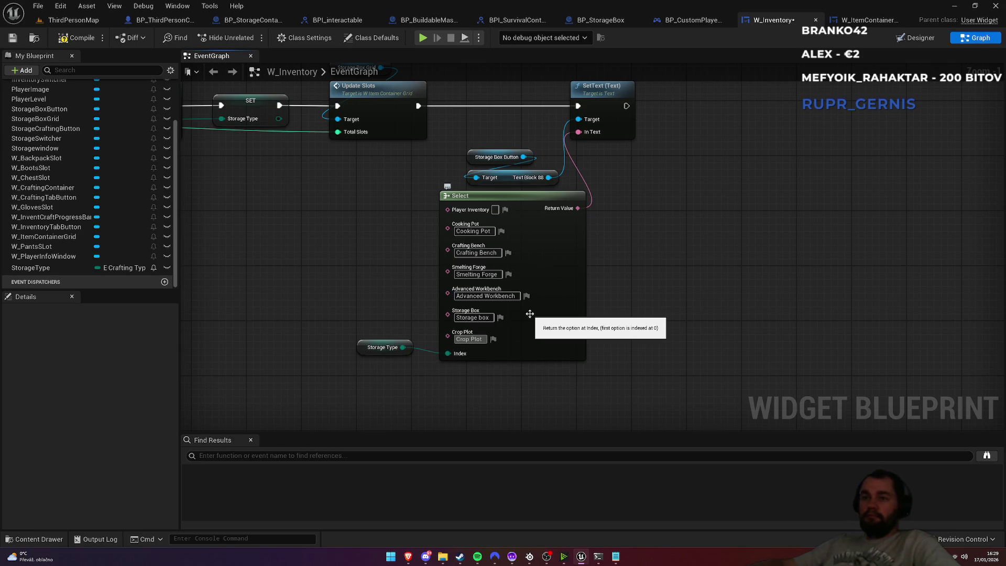
pyautogui.press('Return')
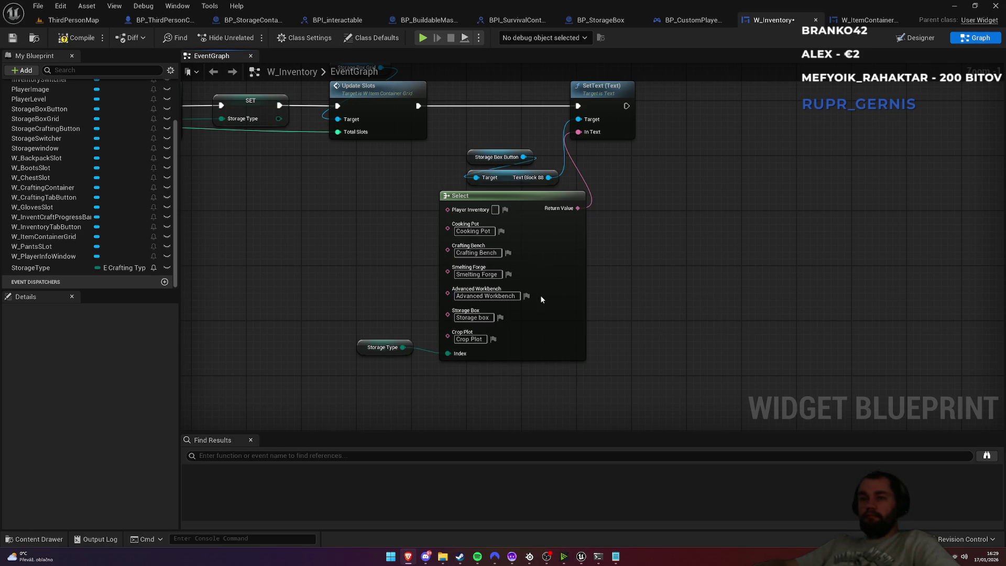
pyautogui.moveTo(587, 418); pyautogui.dragTo(309, 276)
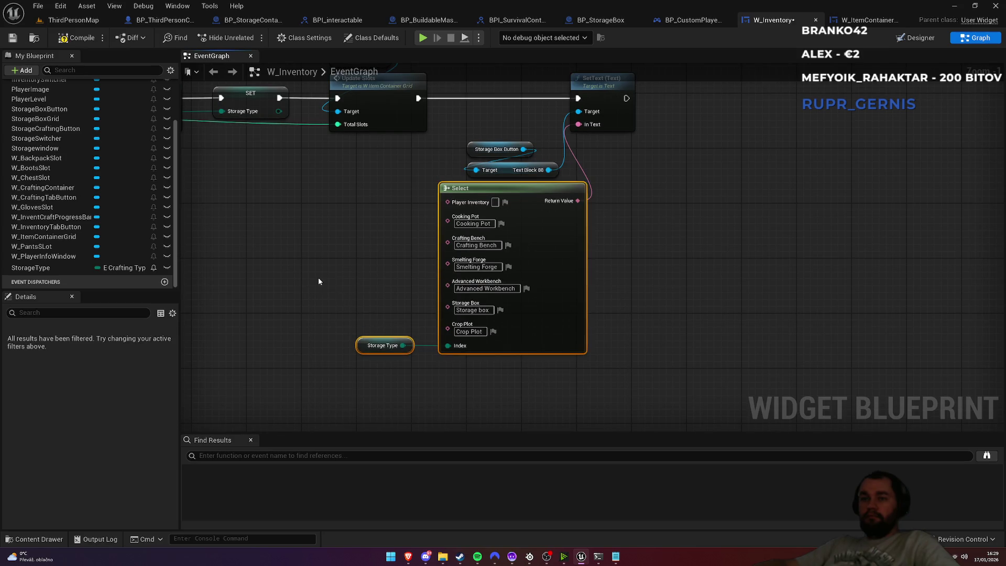
# Rearrange the Storage Box Button, Select, Storage Type and SetText nodes to make room
pyautogui.moveTo(484, 135)
pyautogui.mouseDown()
pyautogui.moveTo(524, 178)
pyautogui.moveTo(452, 173)
pyautogui.moveTo(475, 161)
pyautogui.mouseUp()
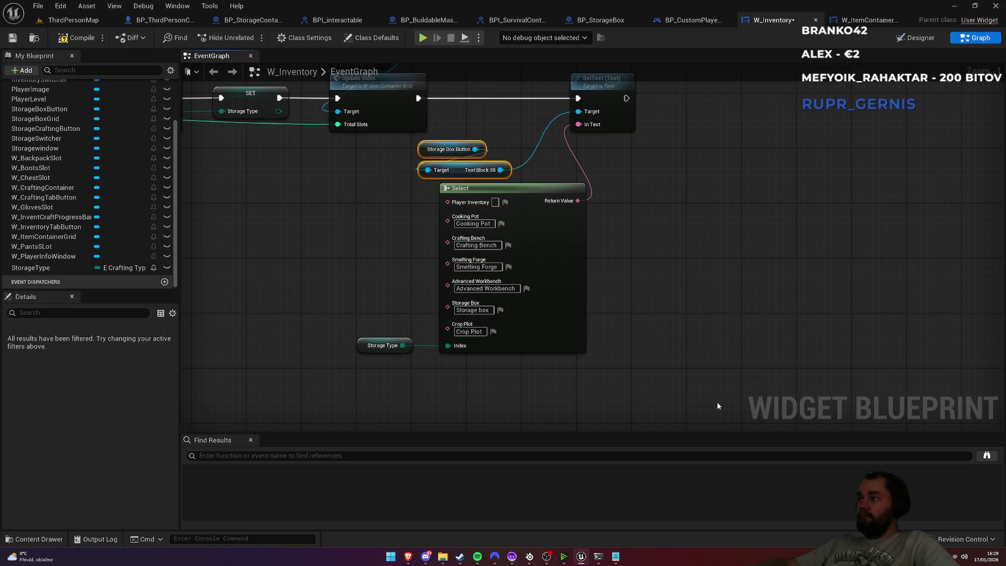
pyautogui.moveTo(599, 388); pyautogui.dragTo(351, 315)
pyautogui.moveTo(530, 206)
pyautogui.mouseDown()
pyautogui.moveTo(484, 219)
pyautogui.moveTo(488, 200)
pyautogui.mouseUp()
pyautogui.click(623, 195)
pyautogui.moveTo(608, 90); pyautogui.dragTo(615, 90)
pyautogui.click(598, 193)
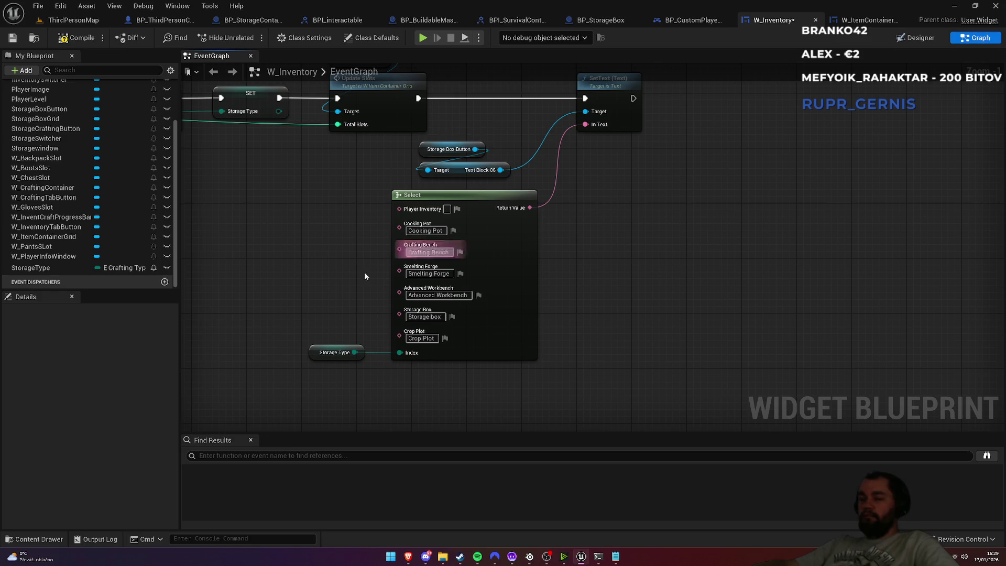
# Duplicate the Storage Type getter into a new Switch on E_CraftingType running after SetText
pyautogui.click(332, 352)
pyautogui.hotkey('ctrl', 'c')
pyautogui.hotkey('ctrl', 'v')
pyautogui.moveTo(678, 293)
pyautogui.mouseDown()
pyautogui.moveTo(684, 299)
pyautogui.moveTo(714, 252)
pyautogui.mouseUp()
pyautogui.write('sw')
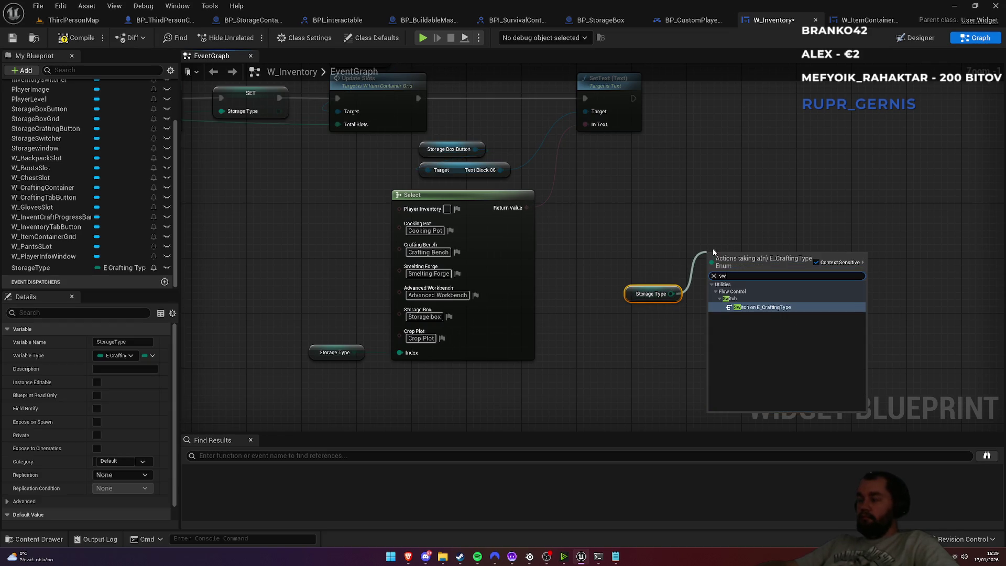
pyautogui.press('Return')
pyautogui.moveTo(633, 97); pyautogui.dragTo(709, 270)
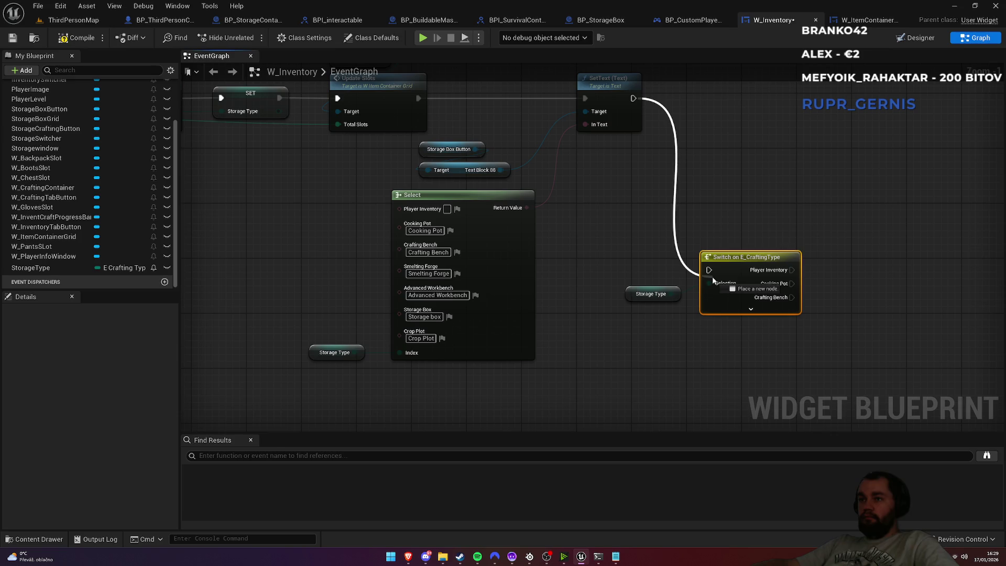
# Show all Switch outputs and place it beside SetText with its Storage Type getter above
pyautogui.moveTo(749, 309); pyautogui.dragTo(566, 341)
pyautogui.click(579, 342)
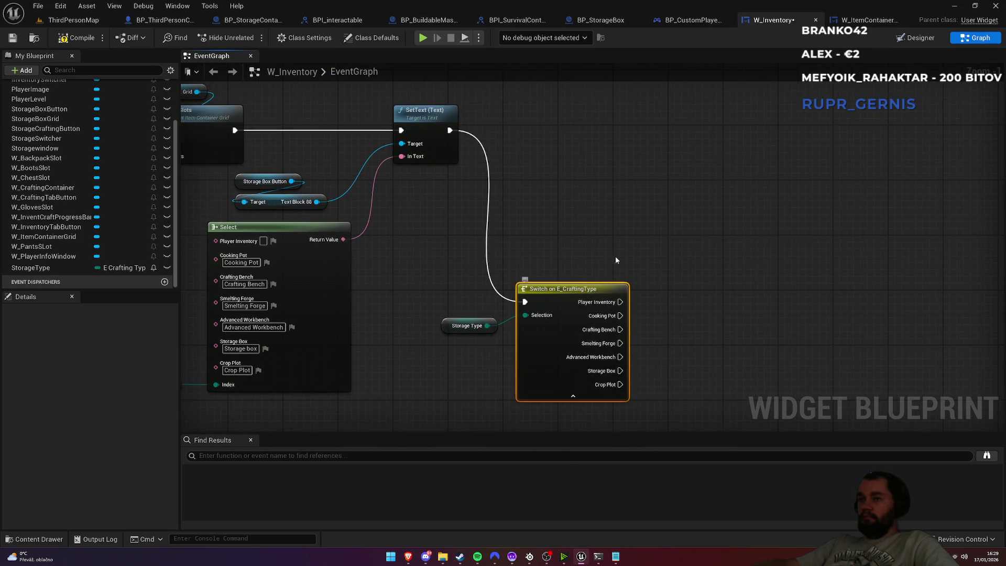
pyautogui.moveTo(612, 258); pyautogui.dragTo(577, 213)
pyautogui.moveTo(548, 264); pyautogui.dragTo(542, 86)
pyautogui.moveTo(403, 294)
pyautogui.mouseDown()
pyautogui.moveTo(468, 155)
pyautogui.moveTo(477, 164)
pyautogui.mouseUp()
pyautogui.click(477, 135)
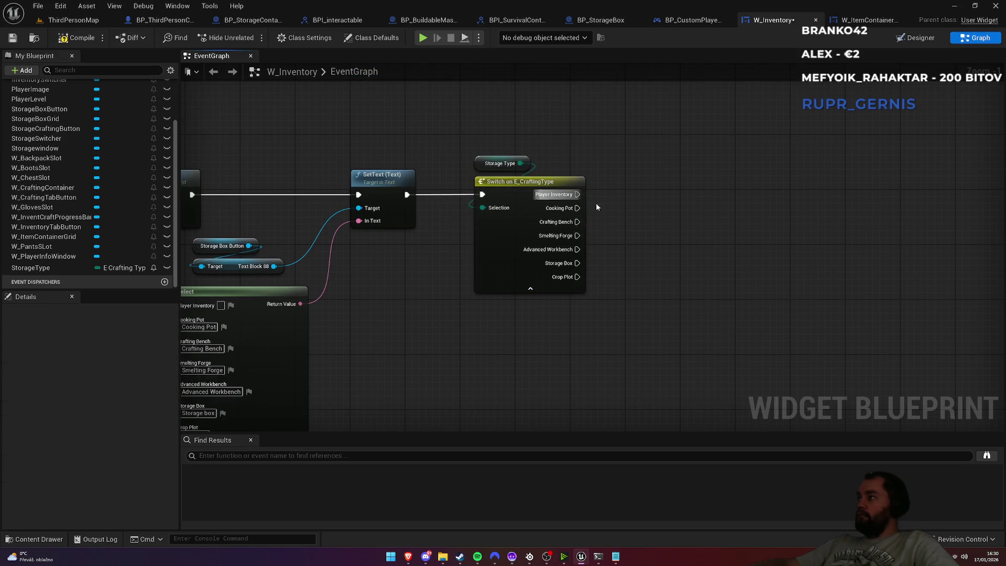
pyautogui.click(913, 39)
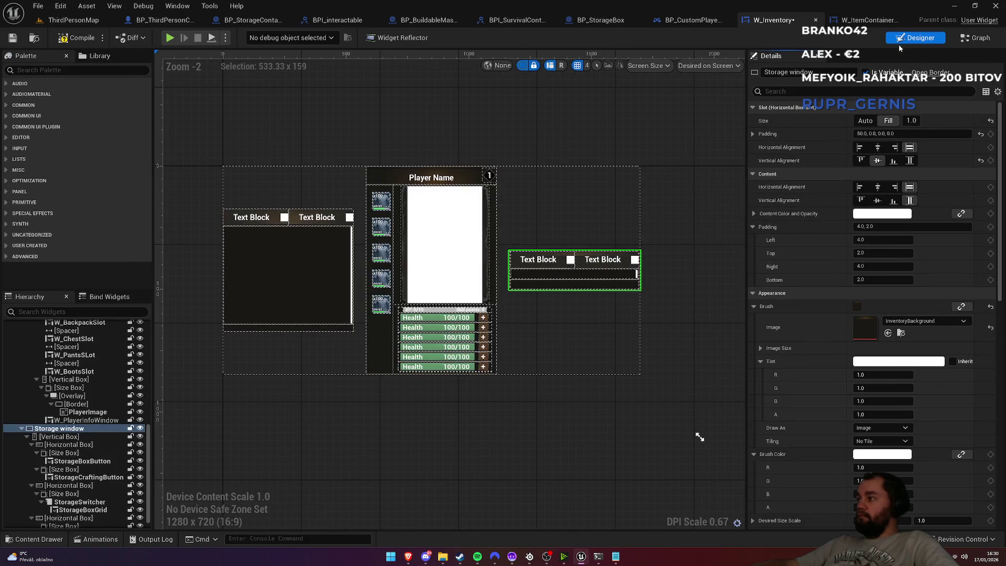
# Place a Border from the Palette inside the storage window's lower Size Box
pyautogui.click(575, 288)
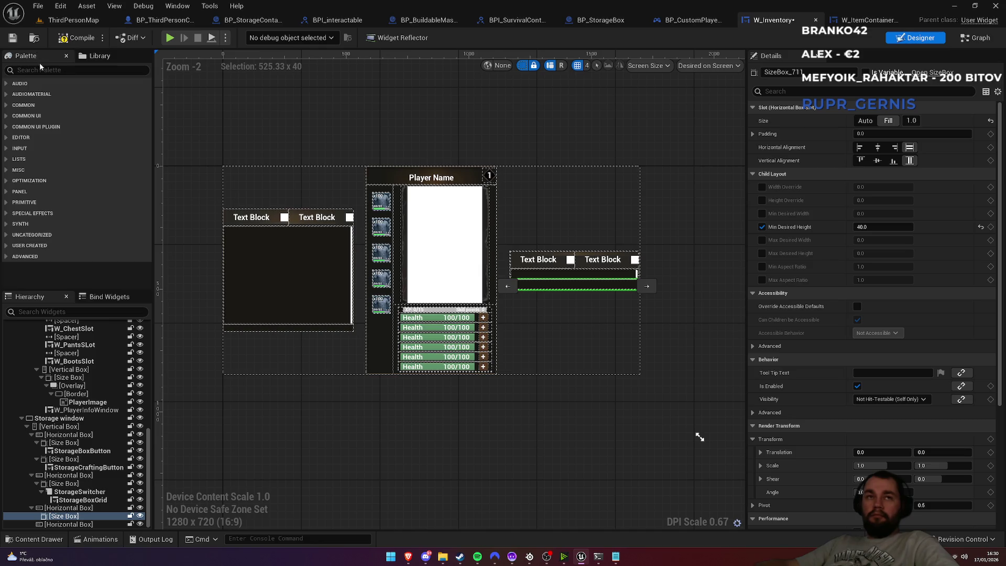
pyautogui.write('border')
pyautogui.moveTo(41, 92)
pyautogui.mouseDown()
pyautogui.moveTo(68, 211)
pyautogui.moveTo(76, 518)
pyautogui.mouseUp()
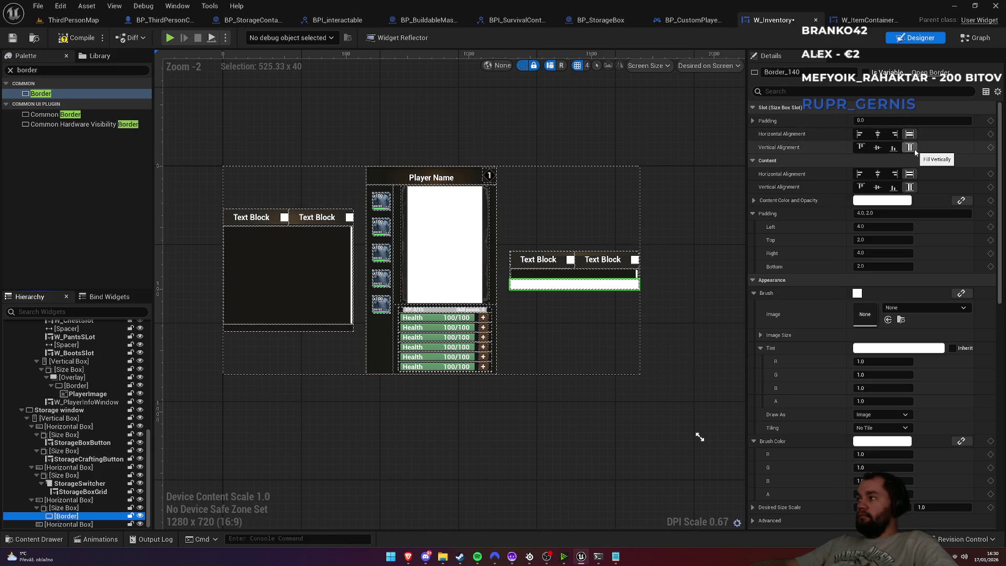
# Give the Border 10 padding, centred content and a fully transparent tint (alpha 0)
pyautogui.click(884, 213)
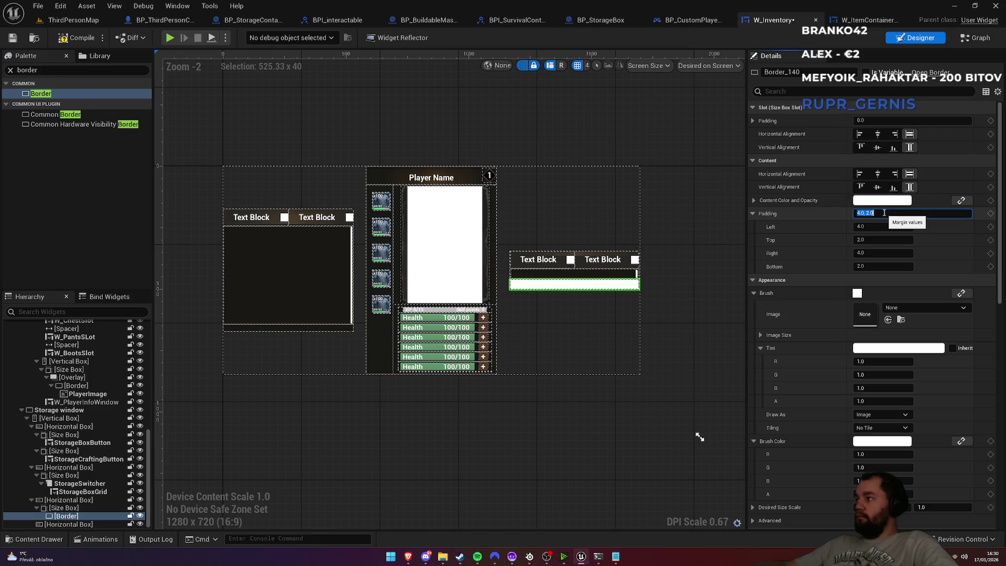
pyautogui.write('10')
pyautogui.click(877, 174)
pyautogui.click(877, 187)
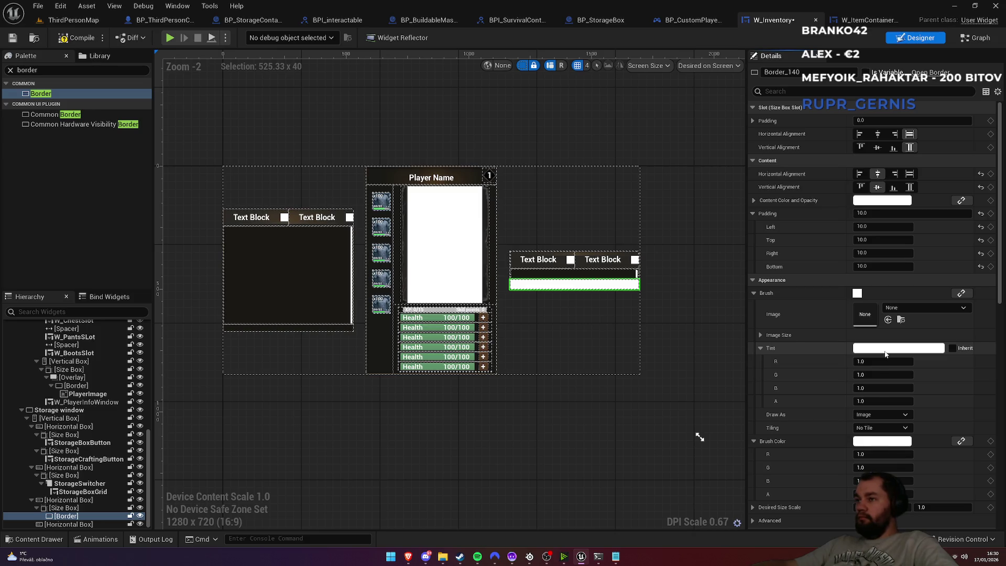
pyautogui.click(886, 349)
pyautogui.moveTo(756, 512); pyautogui.dragTo(721, 512)
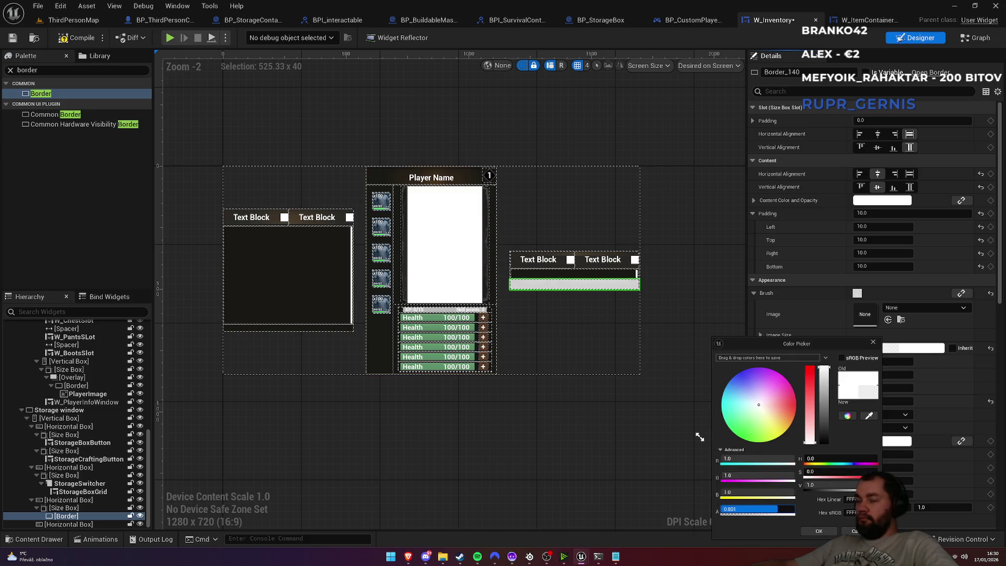
pyautogui.click(823, 531)
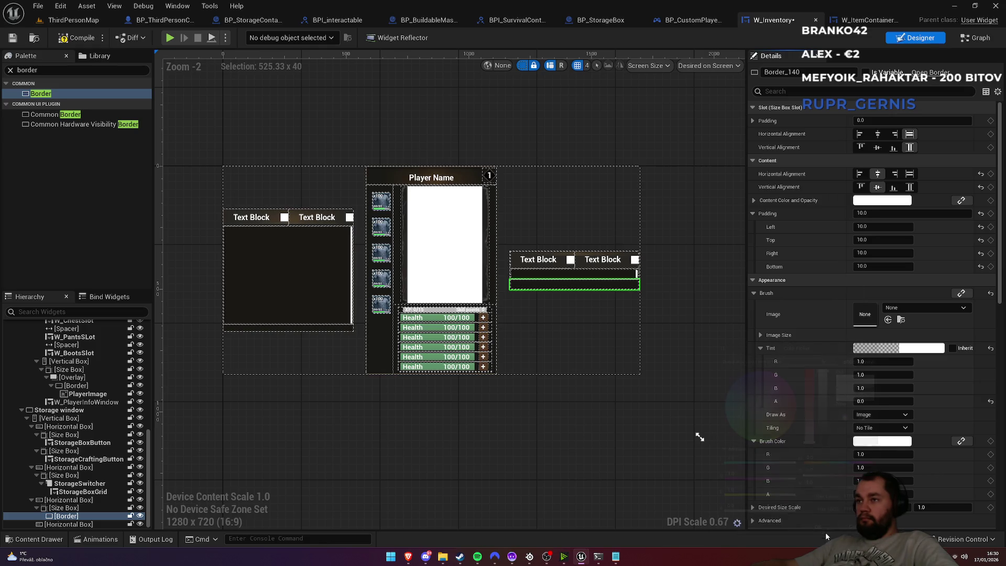
pyautogui.click(70, 69)
pyautogui.write('common')
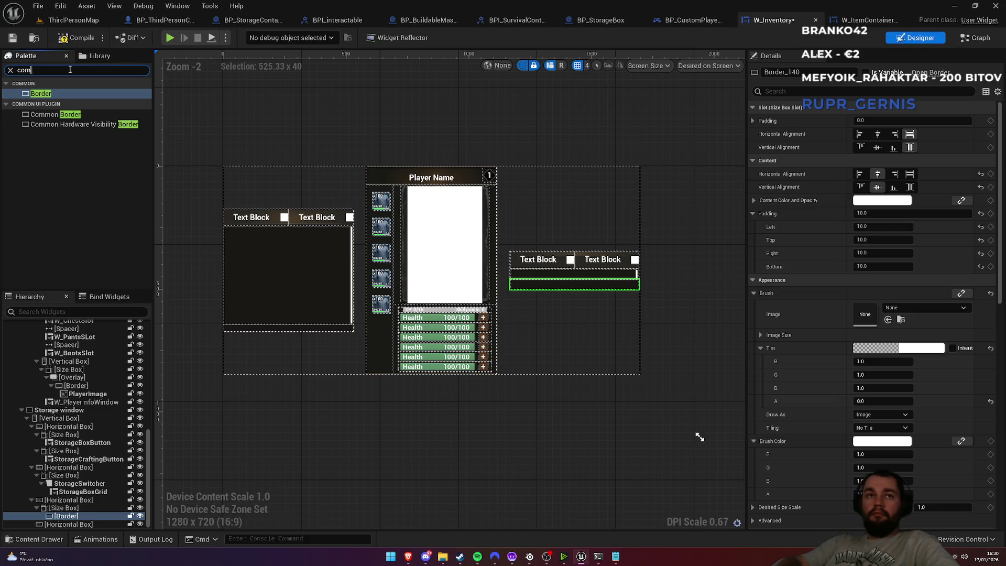
# Drop a W_CommonButton into the Border, style it ButtonStyleInventory and enable Use Text
pyautogui.write(' butt')
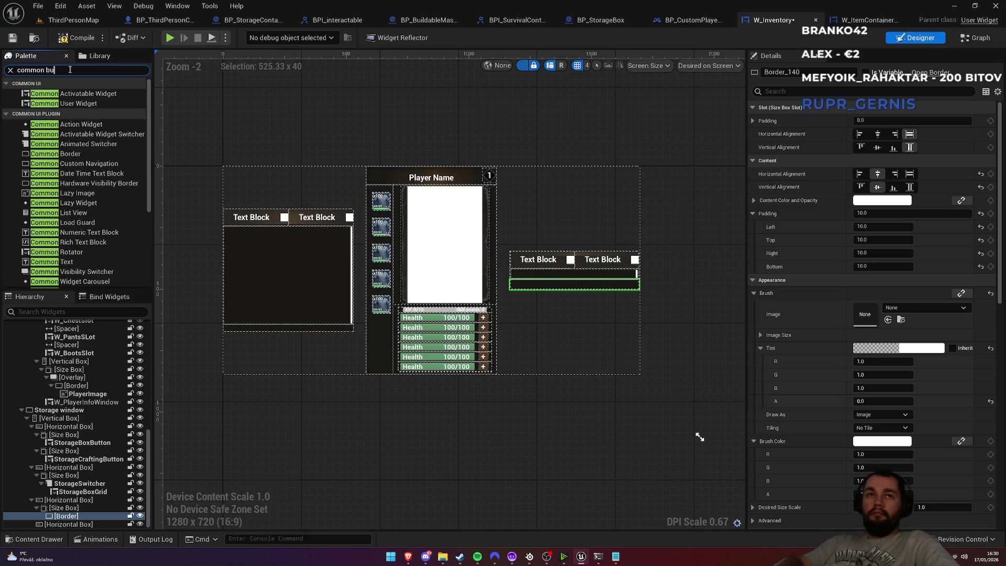
pyautogui.moveTo(57, 98); pyautogui.dragTo(70, 519)
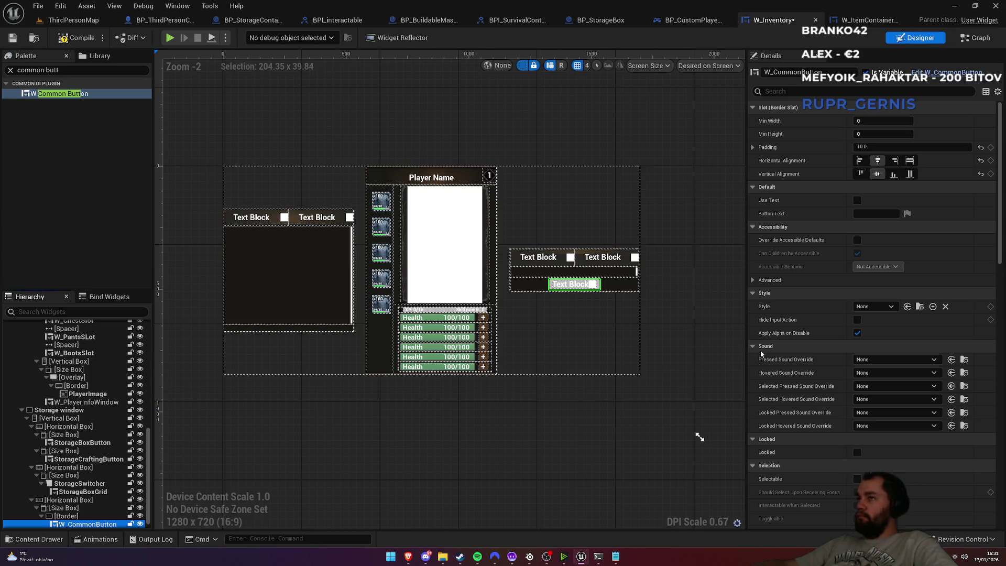
pyautogui.click(870, 307)
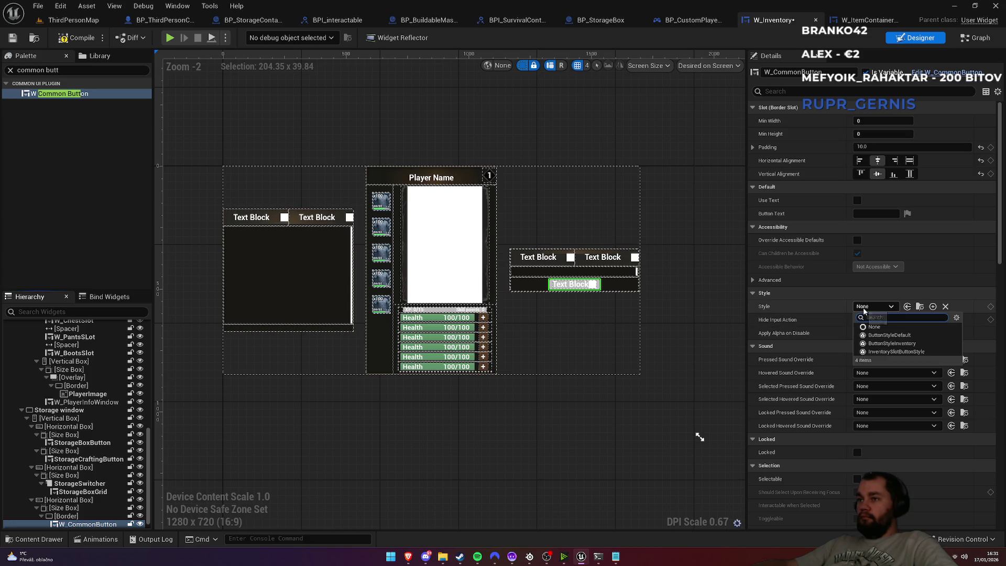
pyautogui.click(894, 344)
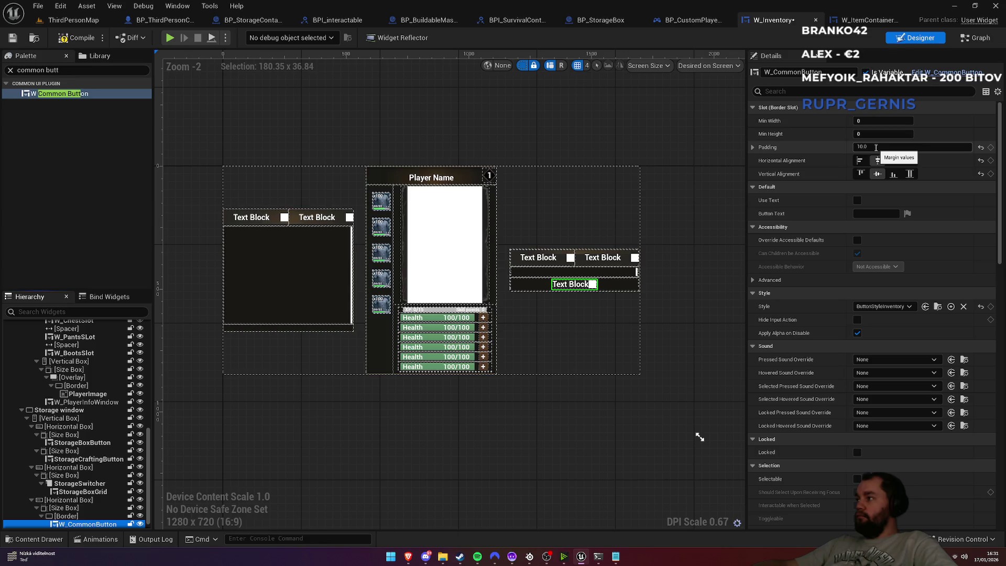
pyautogui.click(857, 200)
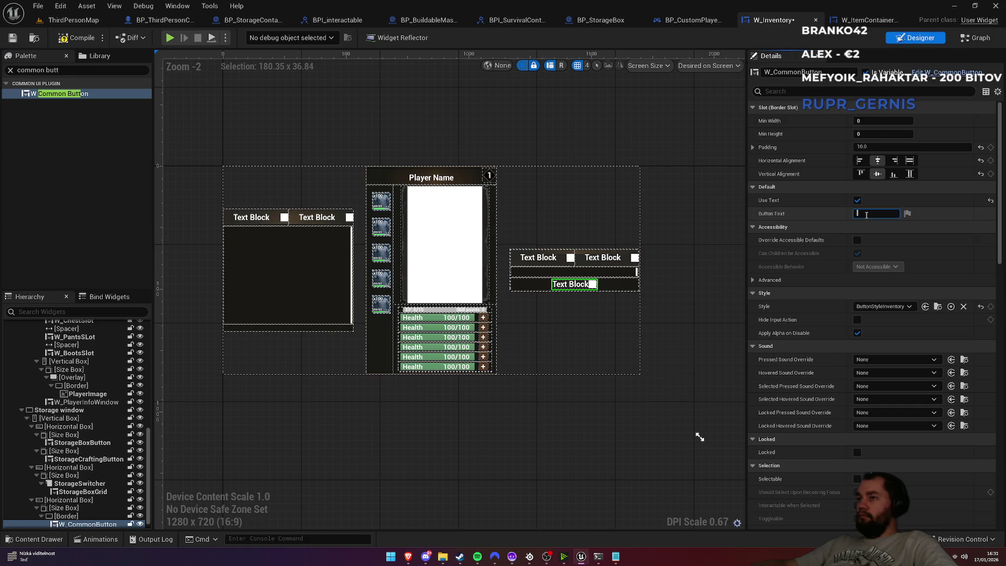
# Set the button text to 'Light fire' and its Visibility to Hidden
pyautogui.write('Light')
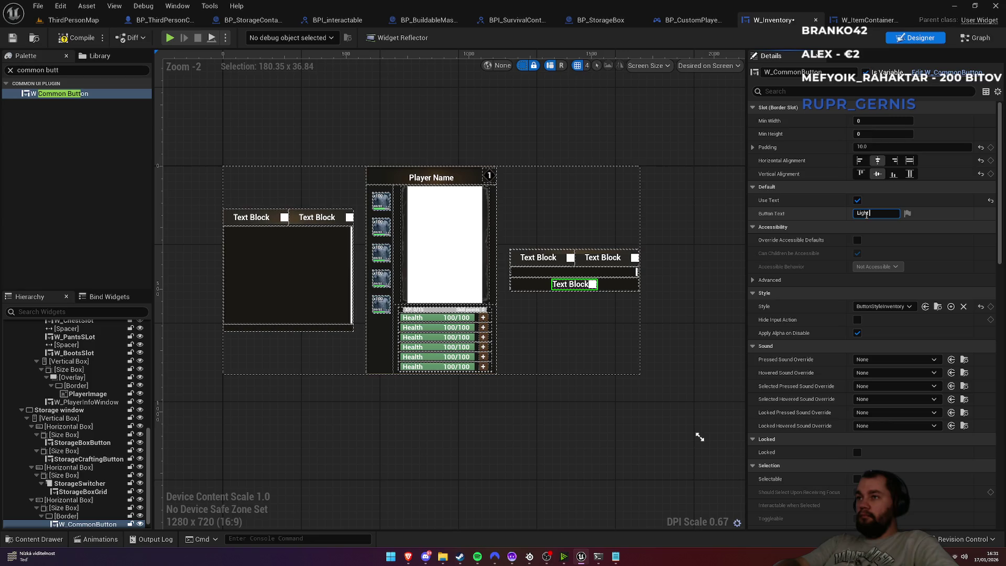
pyautogui.write(' fire')
pyautogui.press('Return')
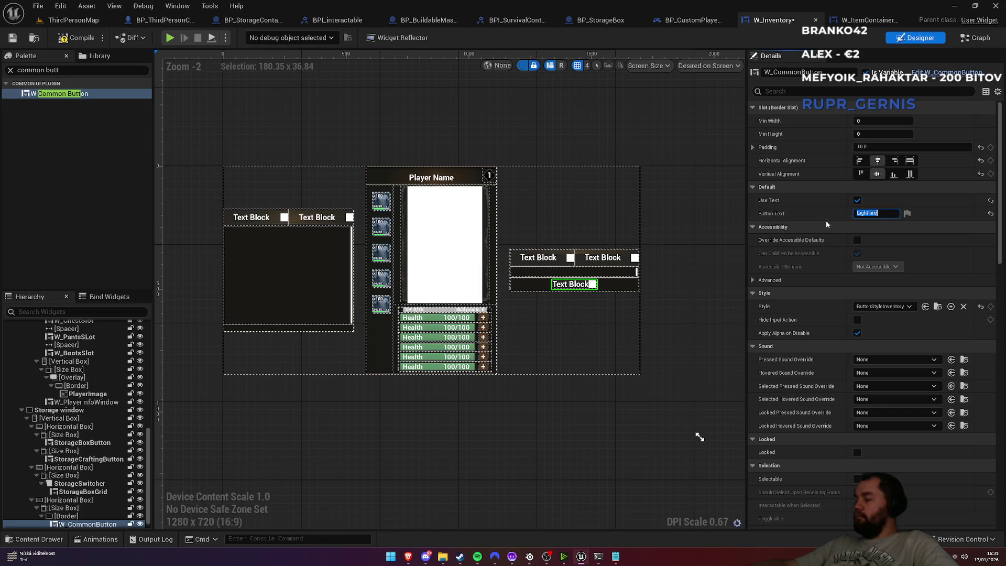
pyautogui.scroll(-4, 839, 340)
pyautogui.scroll(-8, 842, 372)
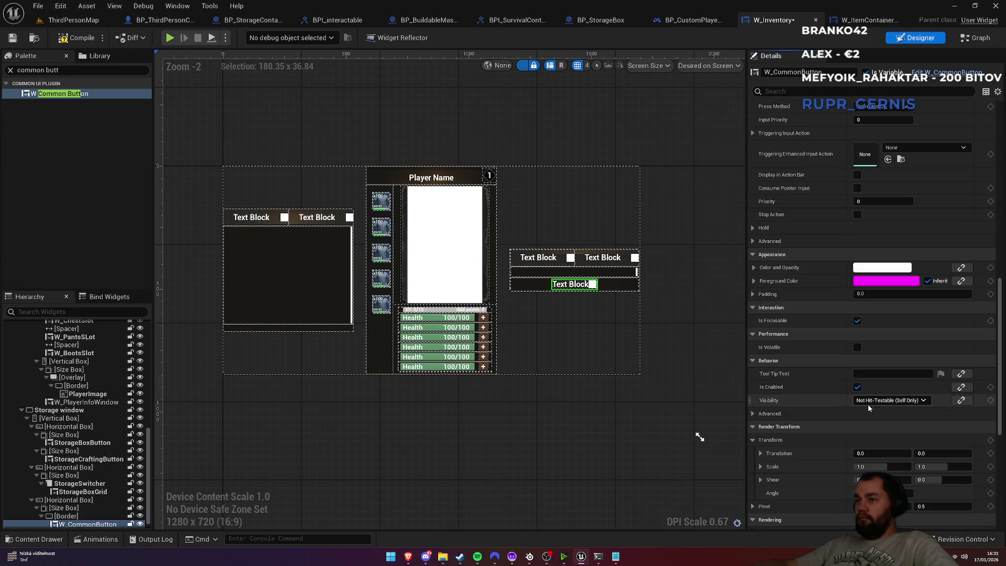
pyautogui.click(890, 401)
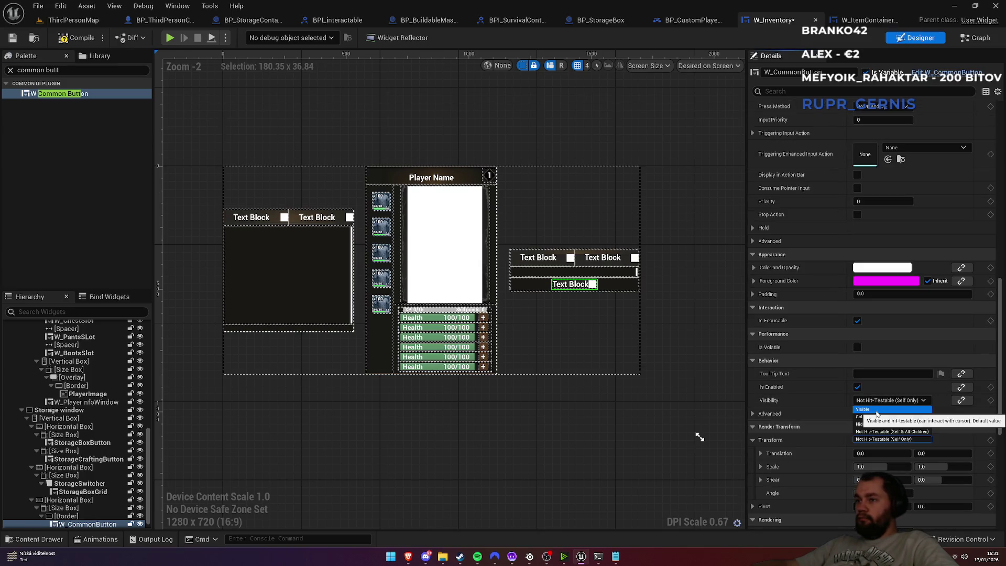
pyautogui.click(878, 427)
# Compile the widget and rename the button to StorageActionButton
pyautogui.click(76, 38)
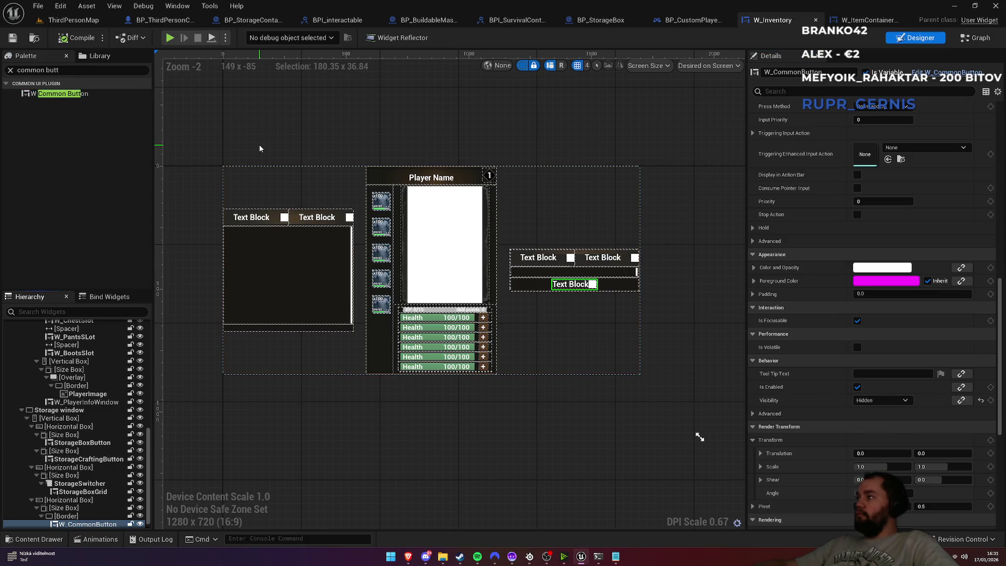
pyautogui.click(792, 72)
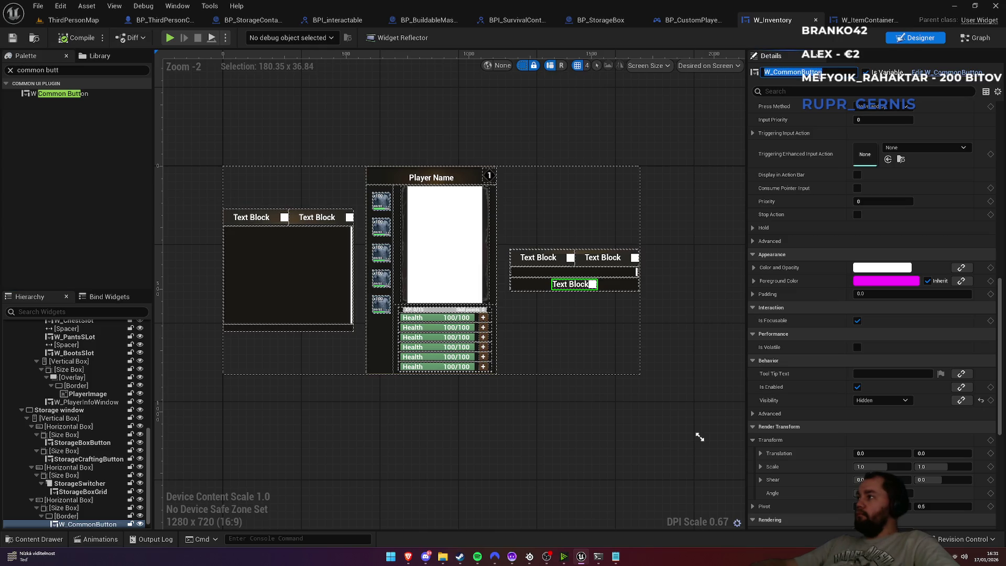
pyautogui.write('Storaget')
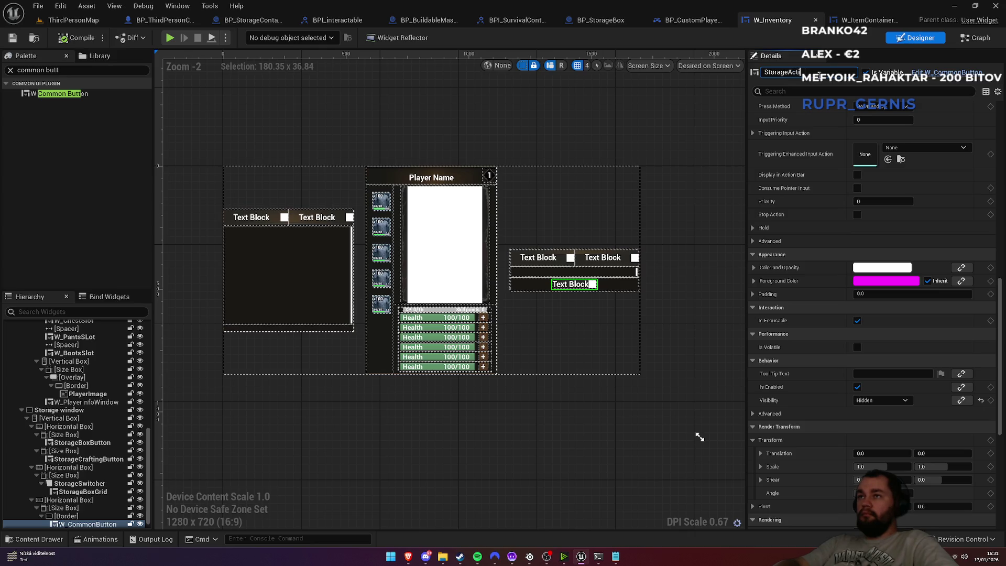
pyautogui.press('Return')
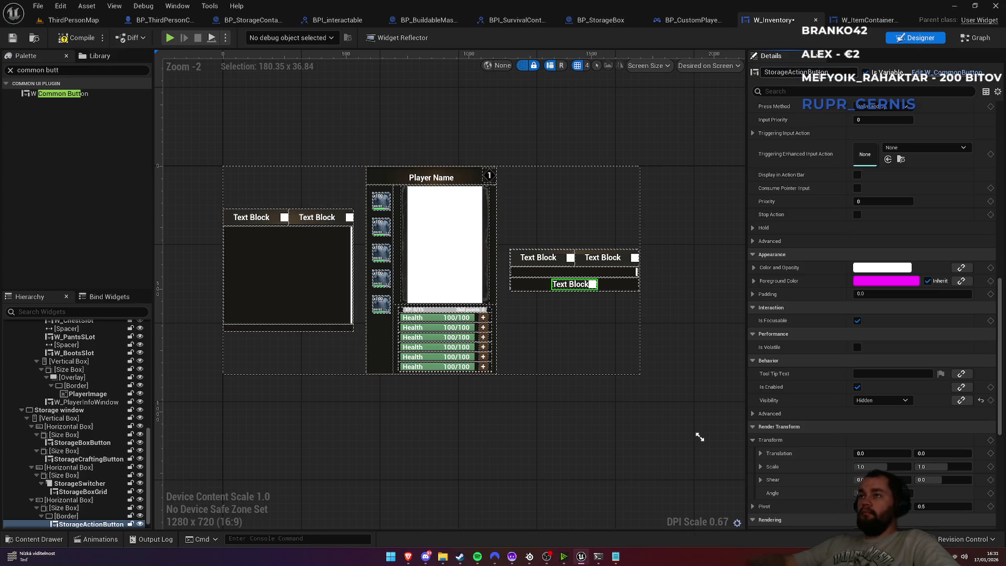
pyautogui.hotkey('ctrl', 'Tab')
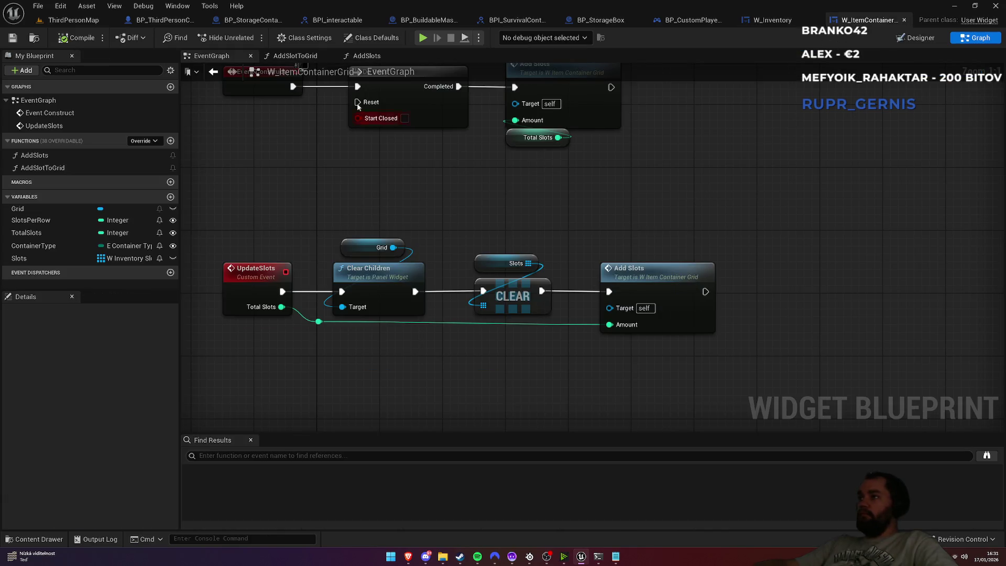
# Return to W_Inventory's EventGraph and move the Storage Type switch further right
pyautogui.click(772, 21)
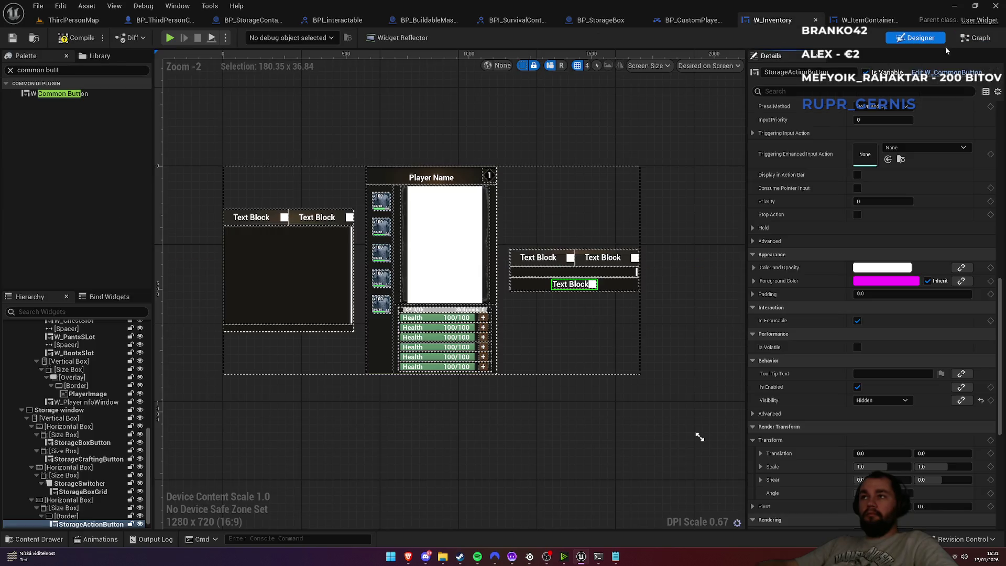
pyautogui.click(966, 39)
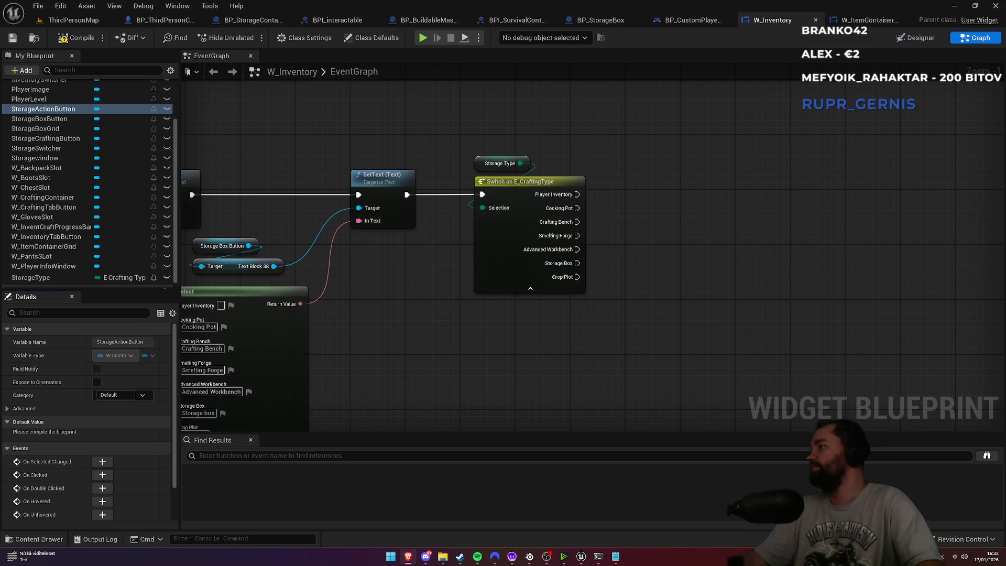
pyautogui.moveTo(489, 152)
pyautogui.mouseDown()
pyautogui.moveTo(529, 195)
pyautogui.moveTo(907, 187)
pyautogui.mouseUp()
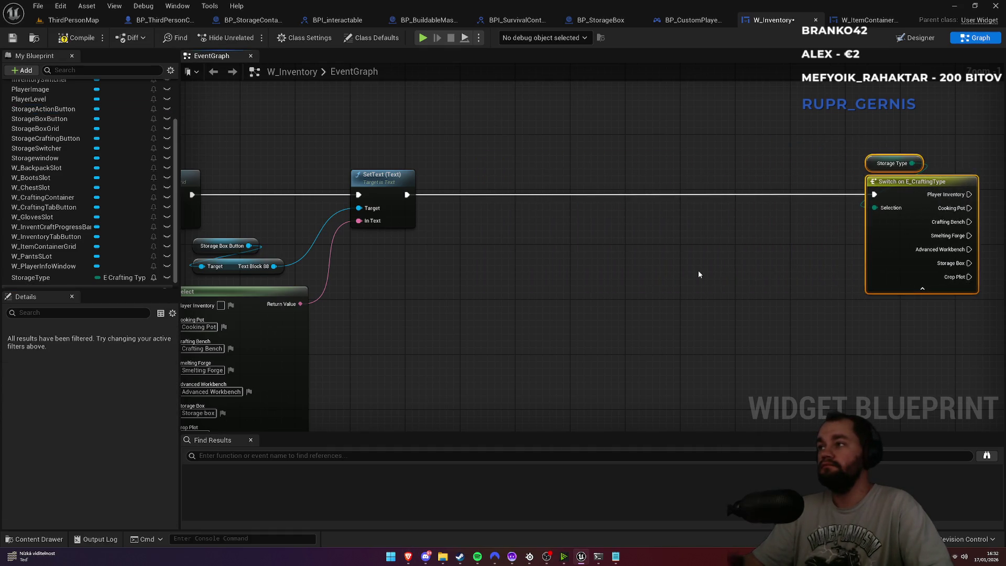
# Add a StorageActionButton reference to the W_Inventory event graph
pyautogui.click(661, 275)
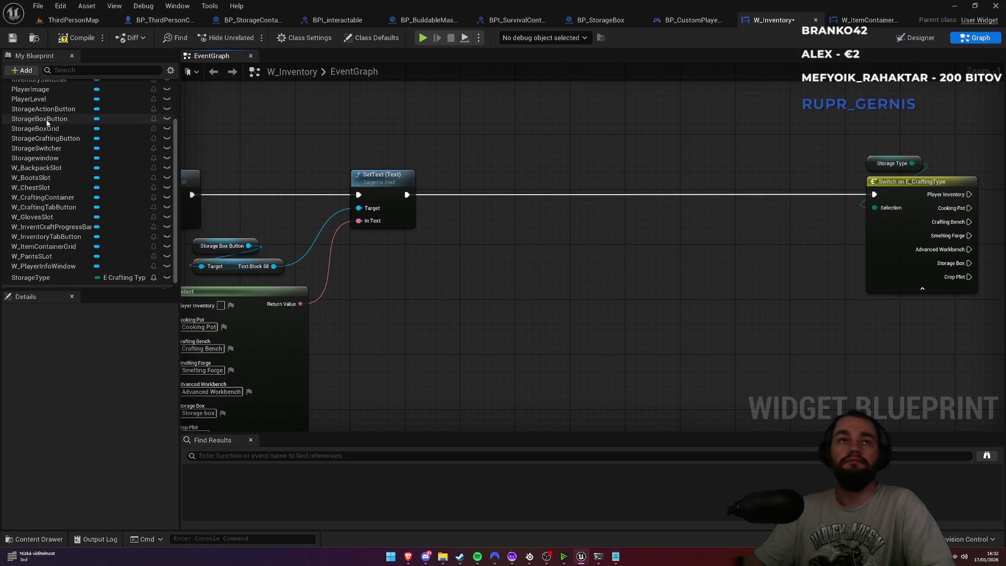
pyautogui.moveTo(44, 108)
pyautogui.mouseDown()
pyautogui.moveTo(456, 299)
pyautogui.moveTo(485, 300)
pyautogui.moveTo(514, 266)
pyautogui.mouseUp()
pyautogui.write('set')
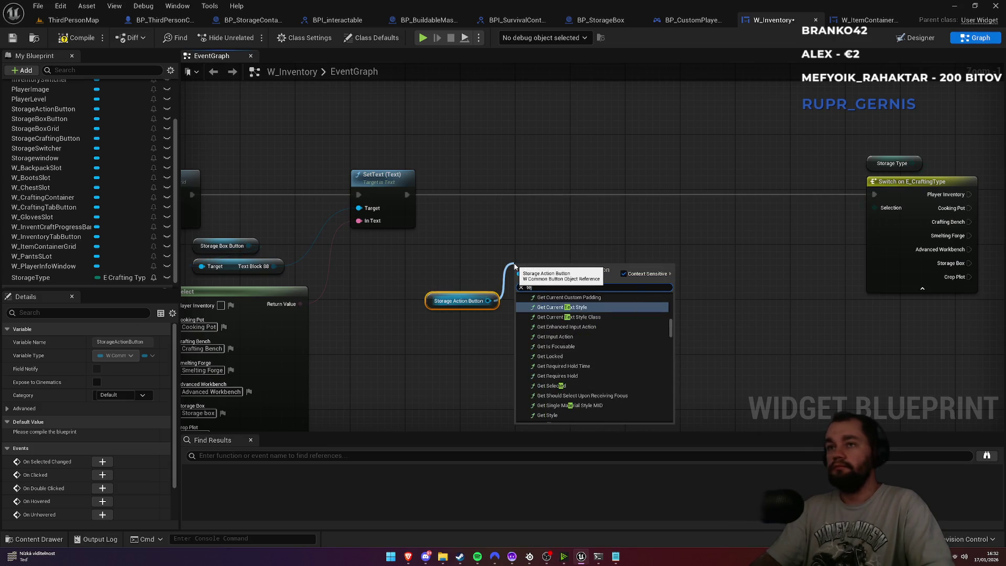
pyautogui.press('Escape')
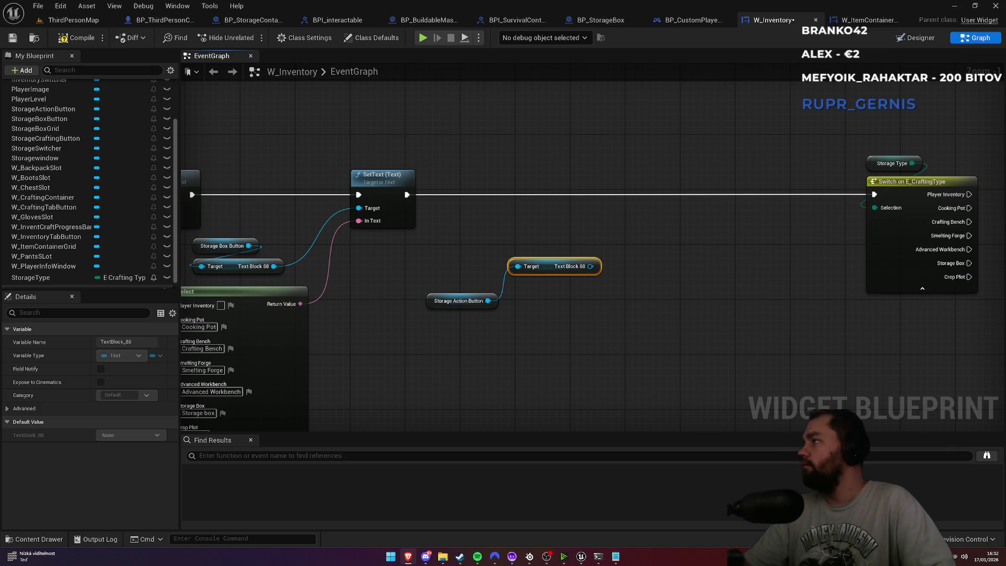
# Add a SetText for its Text Block, chained between the first SetText and the Switch
pyautogui.moveTo(590, 266); pyautogui.dragTo(612, 332)
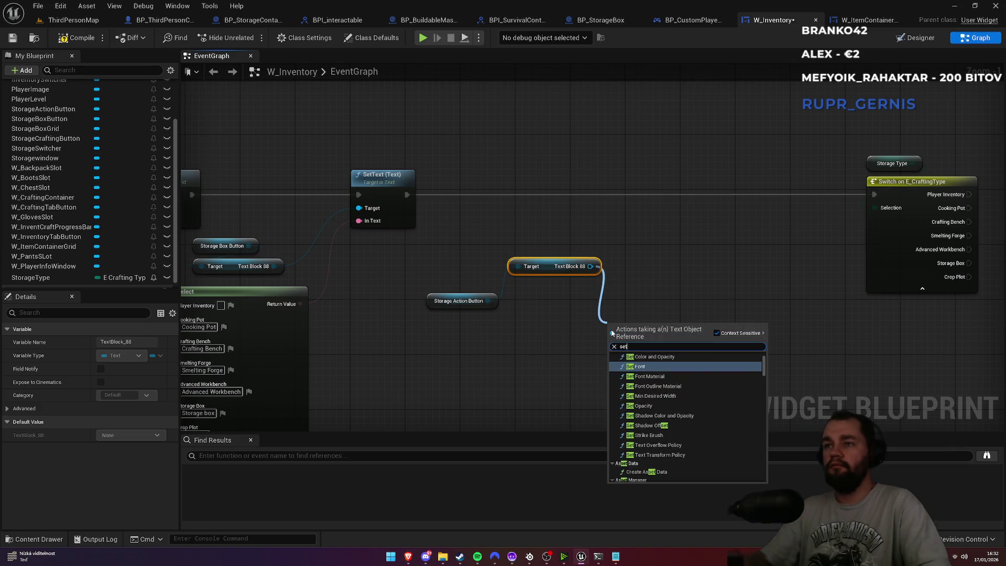
pyautogui.write('set text')
pyautogui.press('Down')
pyautogui.press('Return')
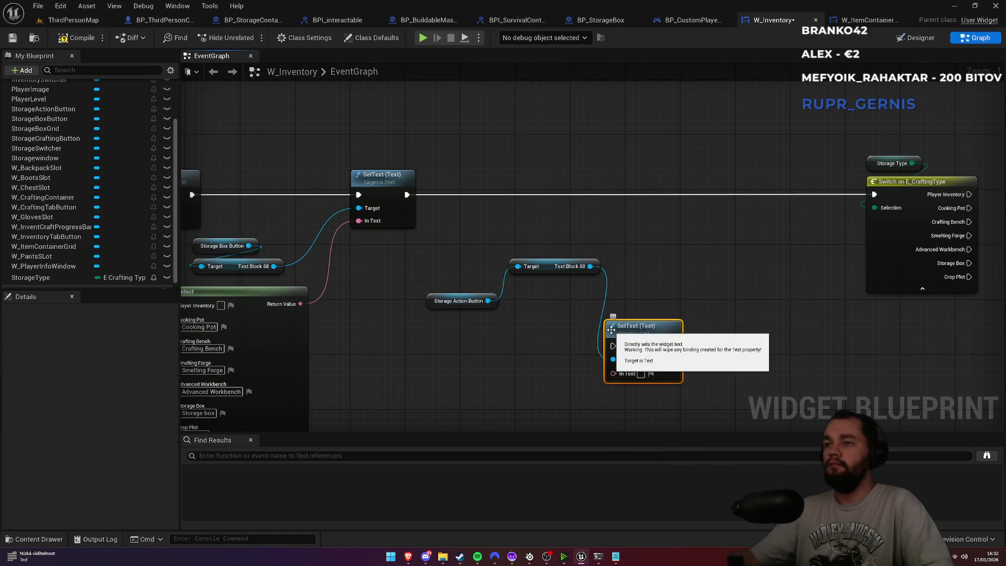
pyautogui.moveTo(406, 194)
pyautogui.mouseDown()
pyautogui.moveTo(613, 346)
pyautogui.moveTo(873, 194)
pyautogui.mouseUp()
pyautogui.moveTo(643, 327)
pyautogui.mouseDown()
pyautogui.moveTo(678, 250)
pyautogui.moveTo(678, 162)
pyautogui.mouseUp()
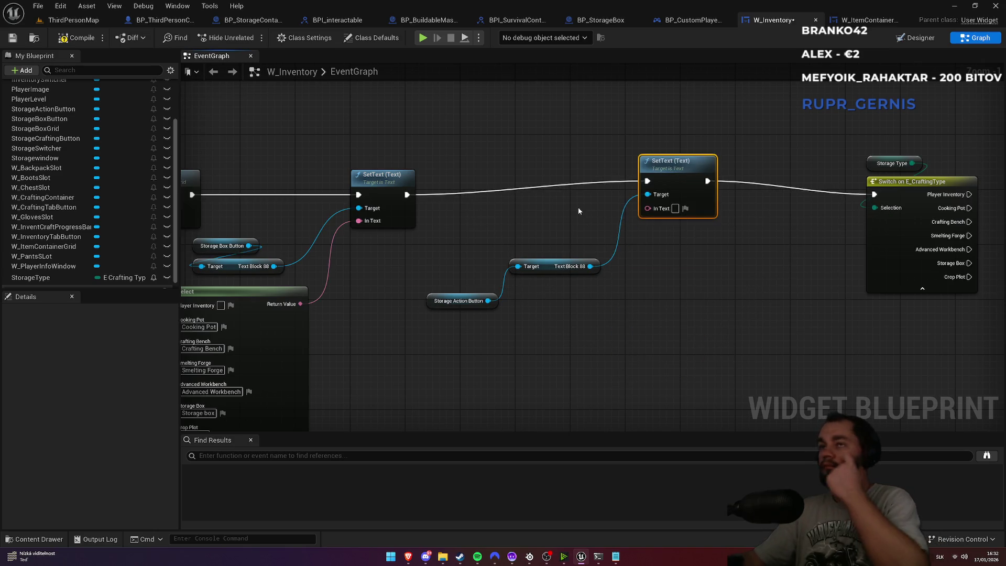
pyautogui.moveTo(648, 209); pyautogui.dragTo(606, 363)
# Feed the second SetText's text from a Select node indexed by Storage Type
pyautogui.write('sele')
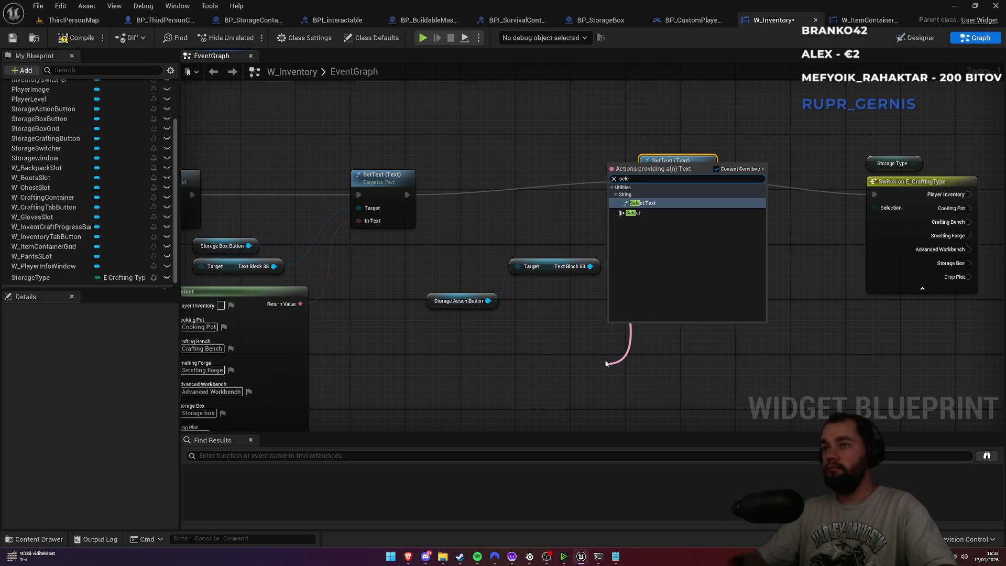
pyautogui.click(642, 214)
pyautogui.moveTo(548, 325); pyautogui.dragTo(582, 216)
pyautogui.scroll(-1, 105, 244)
pyautogui.moveTo(47, 267)
pyautogui.mouseDown()
pyautogui.moveTo(676, 294)
pyautogui.moveTo(652, 296)
pyautogui.mouseUp()
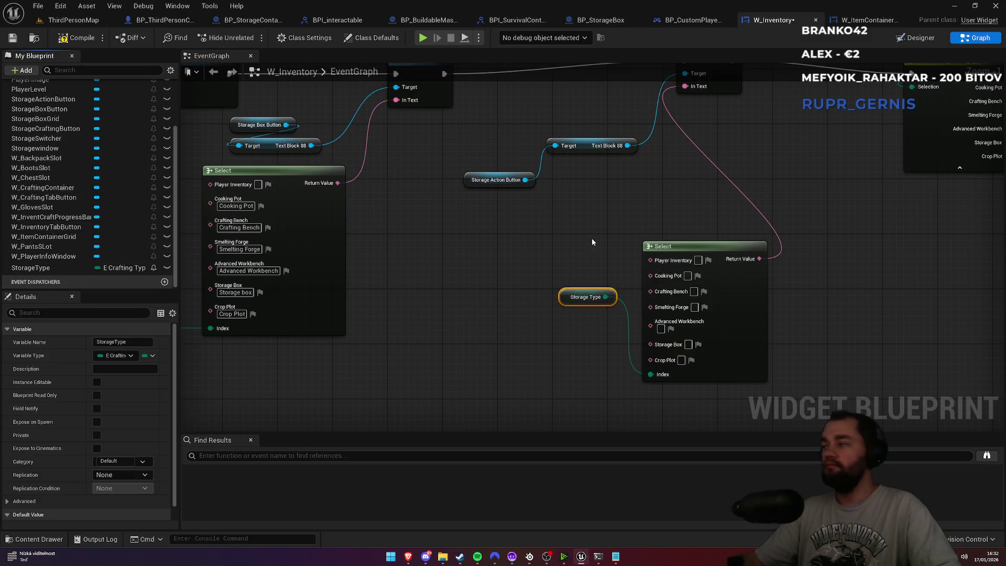
pyautogui.moveTo(592, 238); pyautogui.dragTo(560, 257)
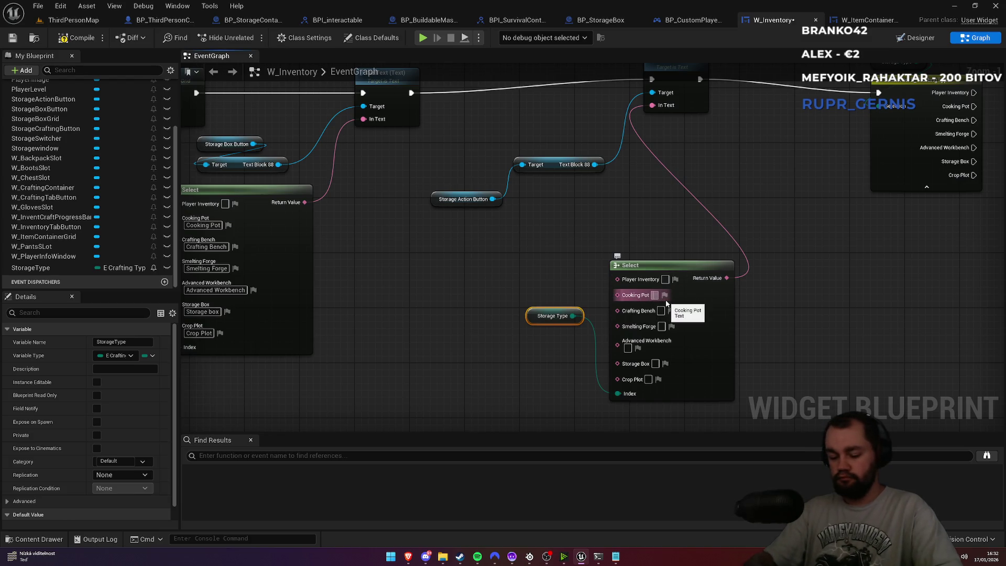
# Enter Light Fire for Cooking Pot and Smelting Forge, Seed Crops for Crop Plot
pyautogui.write('Light Fire')
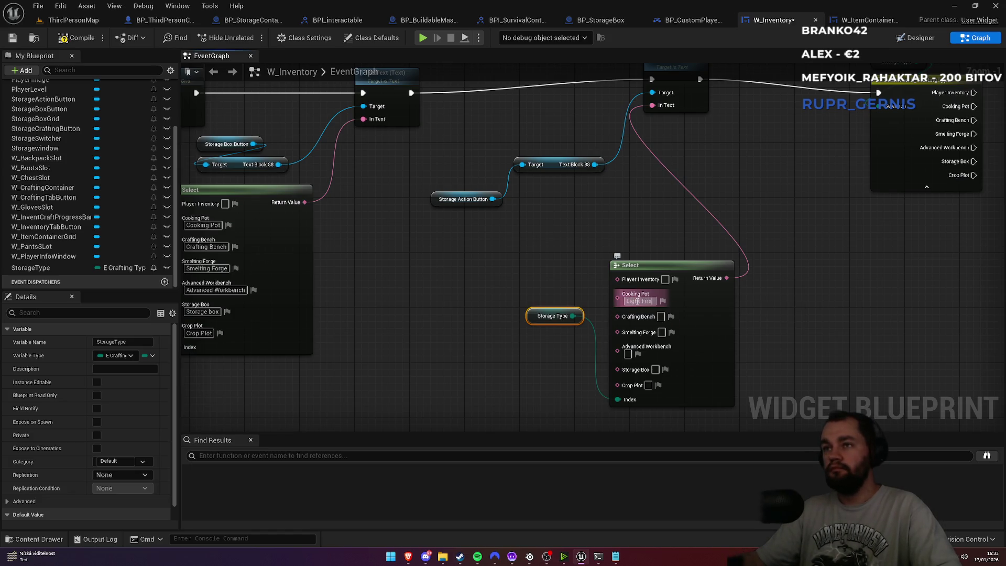
pyautogui.hotkey('ctrl', 'c')
pyautogui.click(661, 332)
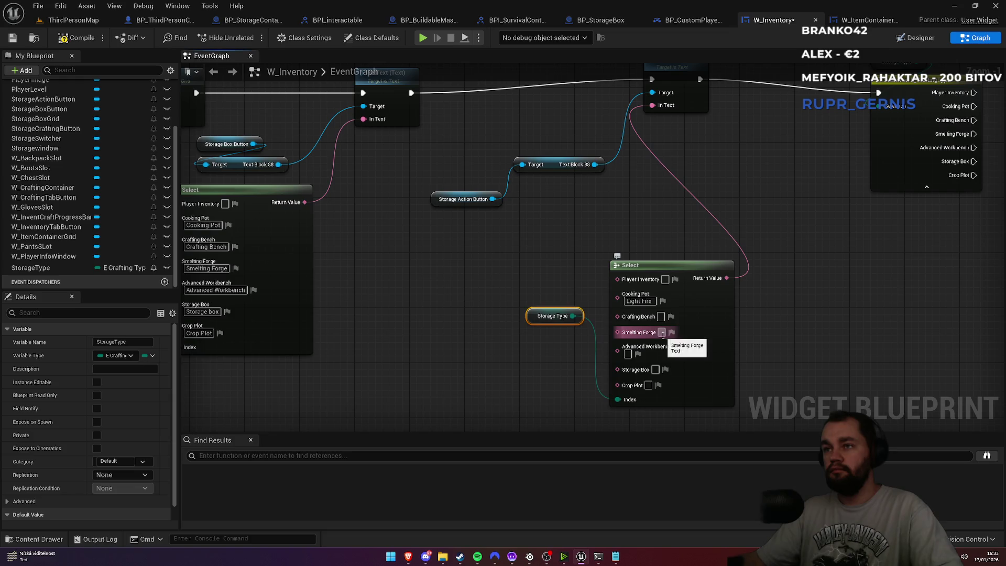
pyautogui.hotkey('ctrl', 'v')
pyautogui.press('Return')
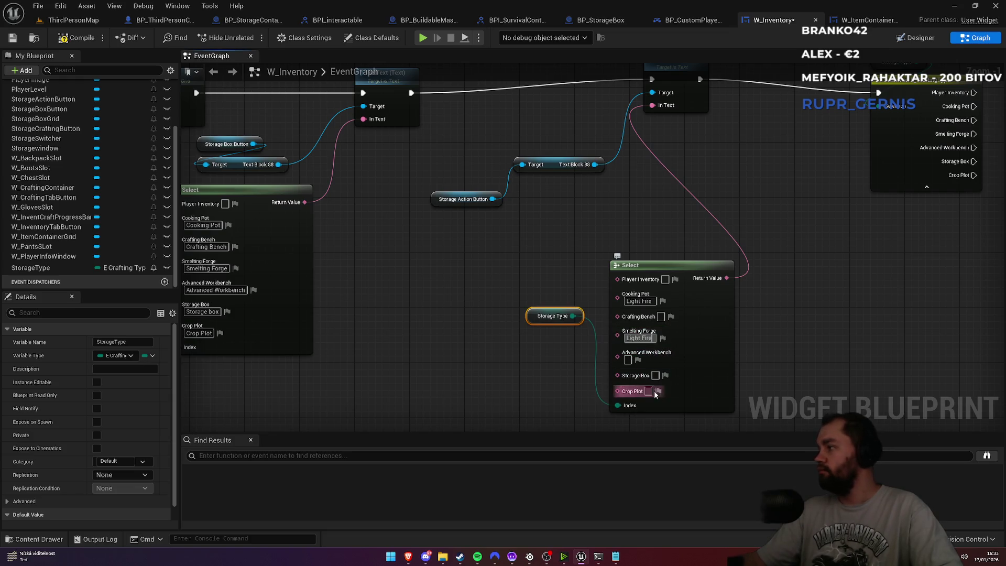
pyautogui.write('Seed Cr')
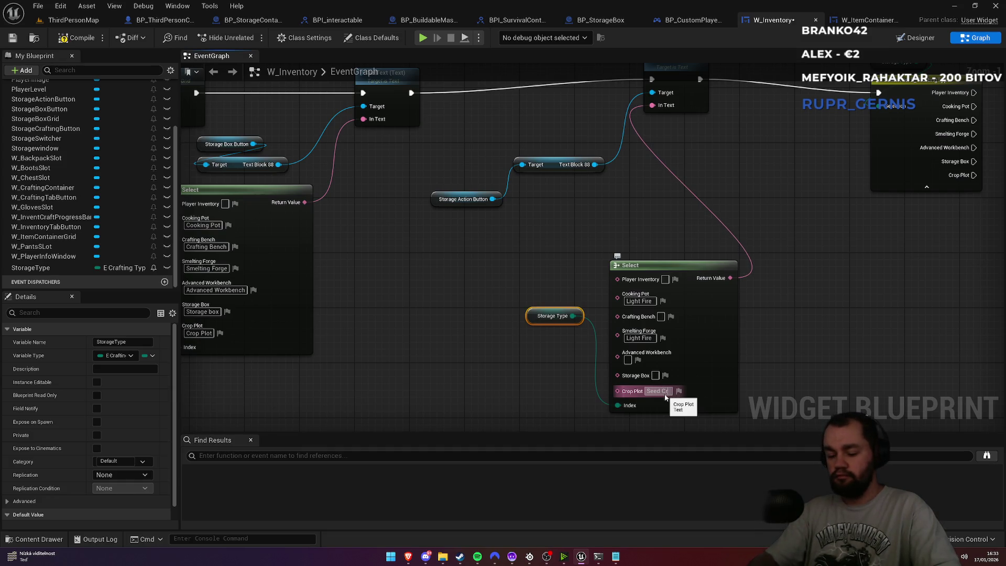
pyautogui.write('ops')
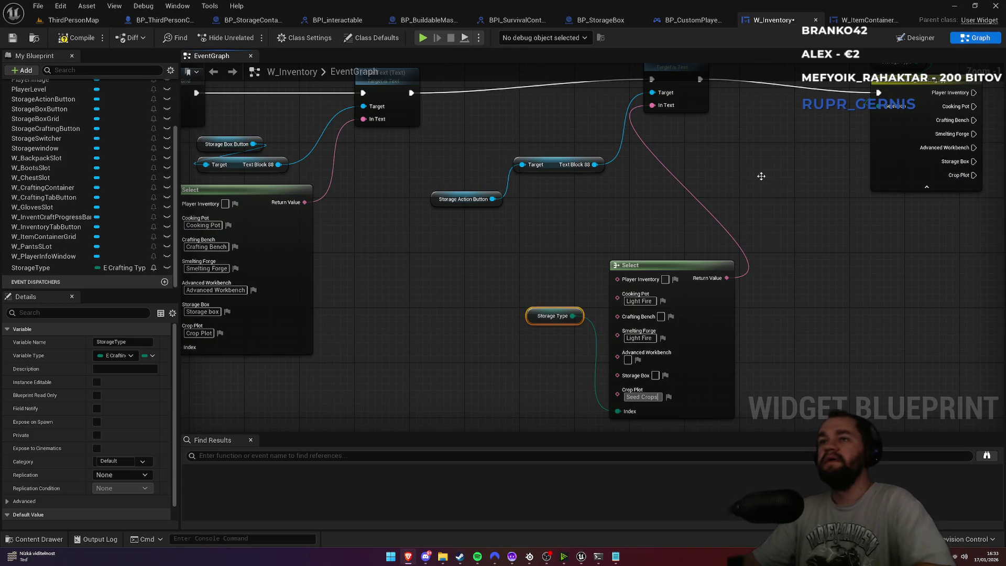
pyautogui.moveTo(685, 246); pyautogui.dragTo(706, 201)
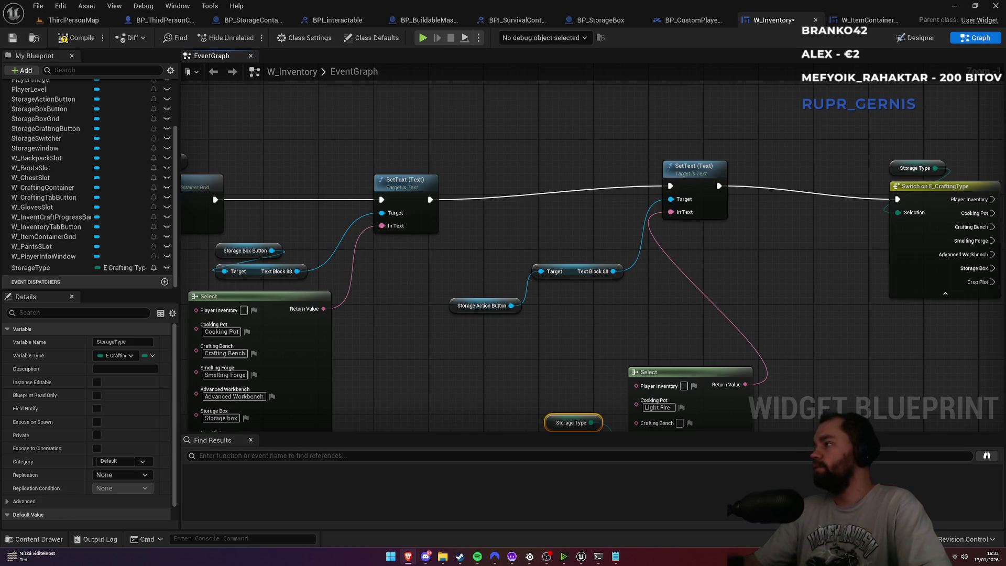
# Reposition the Storage Action Button, Text Block and lower Select nodes compactly
pyautogui.moveTo(454, 250)
pyautogui.mouseDown()
pyautogui.moveTo(476, 218)
pyautogui.moveTo(768, 257)
pyautogui.moveTo(468, 253)
pyautogui.moveTo(559, 252)
pyautogui.moveTo(258, 272)
pyautogui.mouseUp()
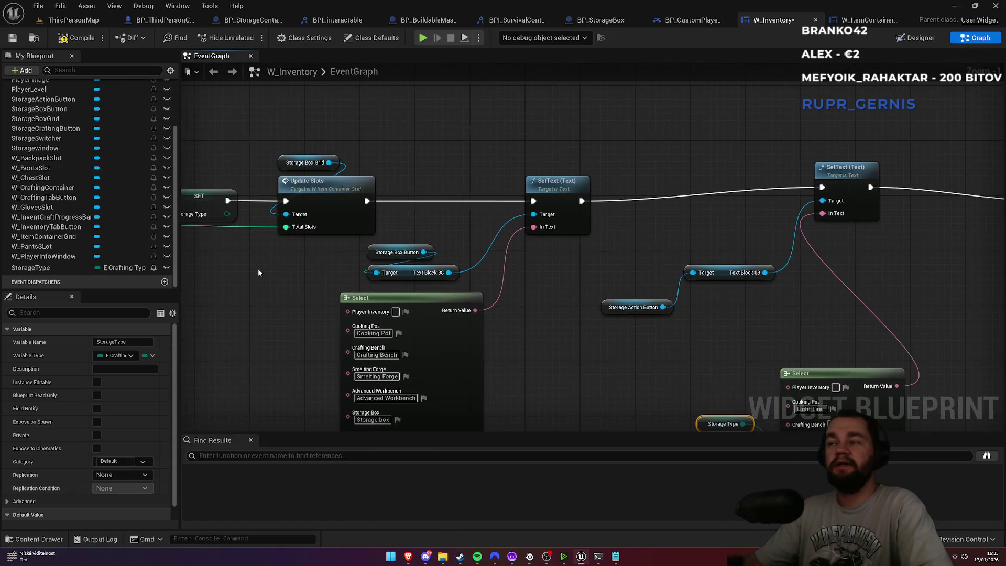
pyautogui.moveTo(609, 302)
pyautogui.mouseDown()
pyautogui.moveTo(699, 229)
pyautogui.moveTo(695, 253)
pyautogui.mouseUp()
pyautogui.moveTo(720, 290)
pyautogui.mouseDown()
pyautogui.moveTo(640, 304)
pyautogui.moveTo(599, 291)
pyautogui.mouseUp()
pyautogui.moveTo(806, 182); pyautogui.dragTo(709, 189)
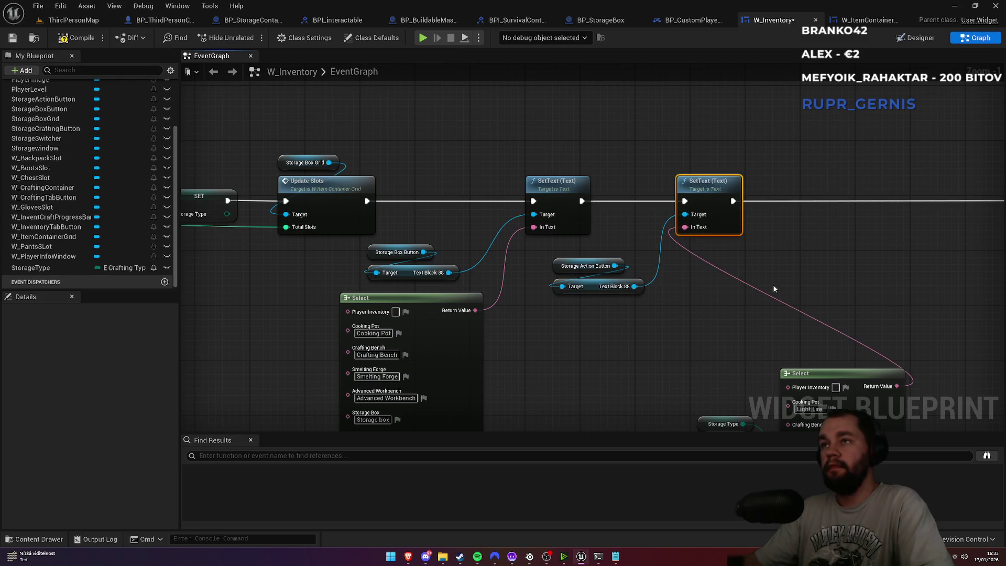
pyautogui.moveTo(774, 289); pyautogui.dragTo(643, 240)
pyautogui.moveTo(643, 308); pyautogui.dragTo(657, 408)
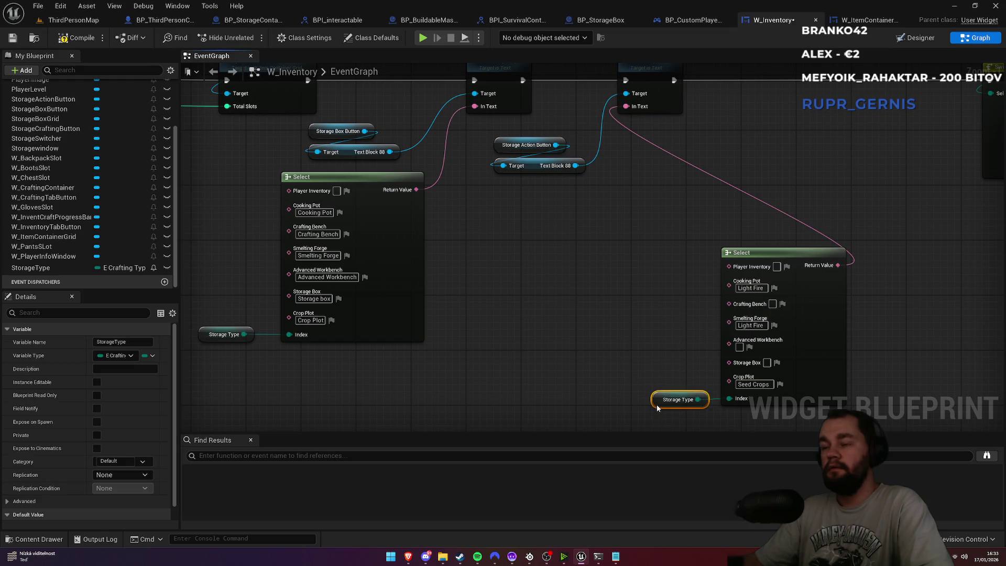
pyautogui.moveTo(616, 229); pyautogui.dragTo(854, 416)
pyautogui.moveTo(783, 253)
pyautogui.mouseDown()
pyautogui.moveTo(617, 229)
pyautogui.moveTo(558, 230)
pyautogui.mouseUp()
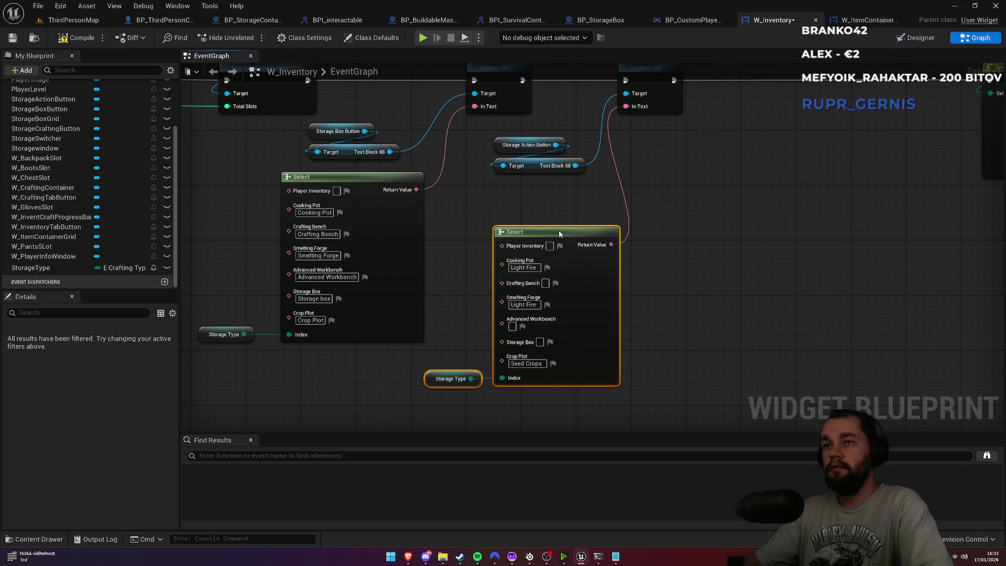
pyautogui.click(652, 206)
pyautogui.moveTo(651, 206); pyautogui.dragTo(617, 281)
# Nudge the SetText nodes and move Storage Type and the Switch beside the second SetText
pyautogui.click(633, 147)
pyautogui.moveTo(633, 147)
pyautogui.mouseDown()
pyautogui.moveTo(655, 144)
pyautogui.moveTo(646, 143)
pyautogui.moveTo(697, 41)
pyautogui.mouseUp()
pyautogui.moveTo(466, 249); pyautogui.dragTo(524, 366)
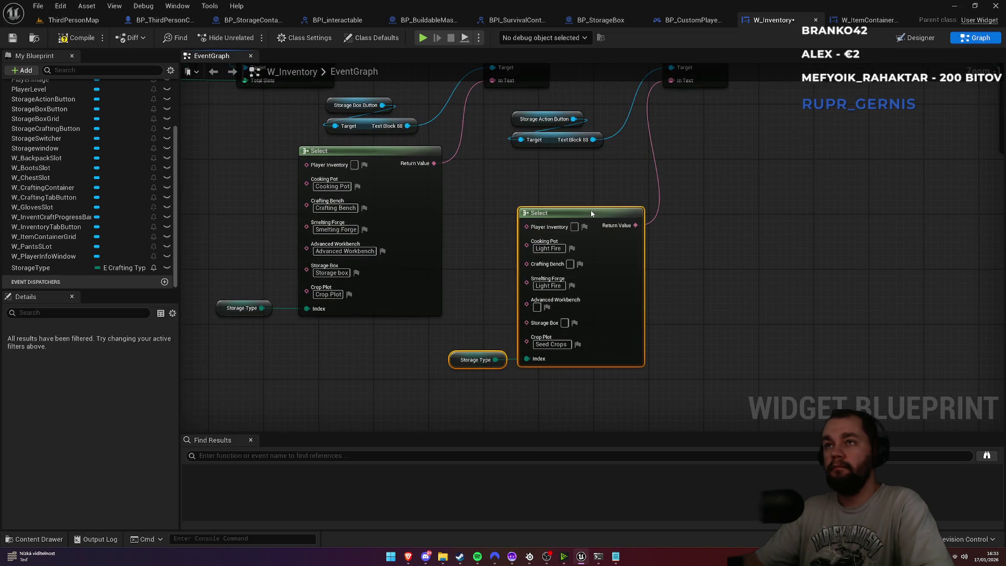
pyautogui.moveTo(608, 175); pyautogui.dragTo(589, 272)
pyautogui.moveTo(512, 217)
pyautogui.mouseDown()
pyautogui.moveTo(550, 266)
pyautogui.moveTo(534, 266)
pyautogui.mouseUp()
pyautogui.click(697, 259)
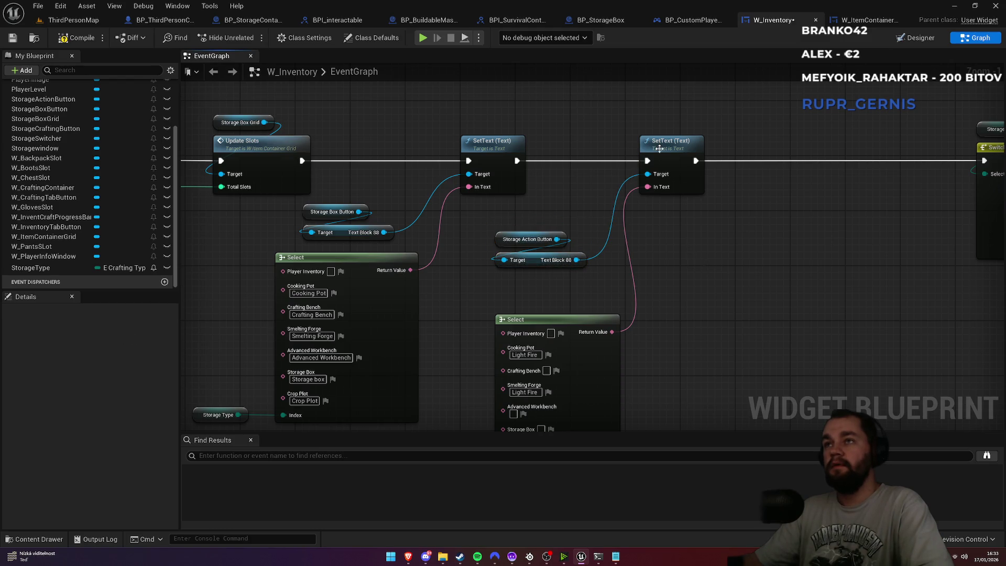
pyautogui.moveTo(658, 149); pyautogui.dragTo(664, 150)
pyautogui.click(733, 256)
pyautogui.moveTo(898, 175); pyautogui.dragTo(624, 183)
pyautogui.moveTo(672, 111); pyautogui.dragTo(773, 190)
pyautogui.moveTo(749, 157); pyautogui.dragTo(536, 157)
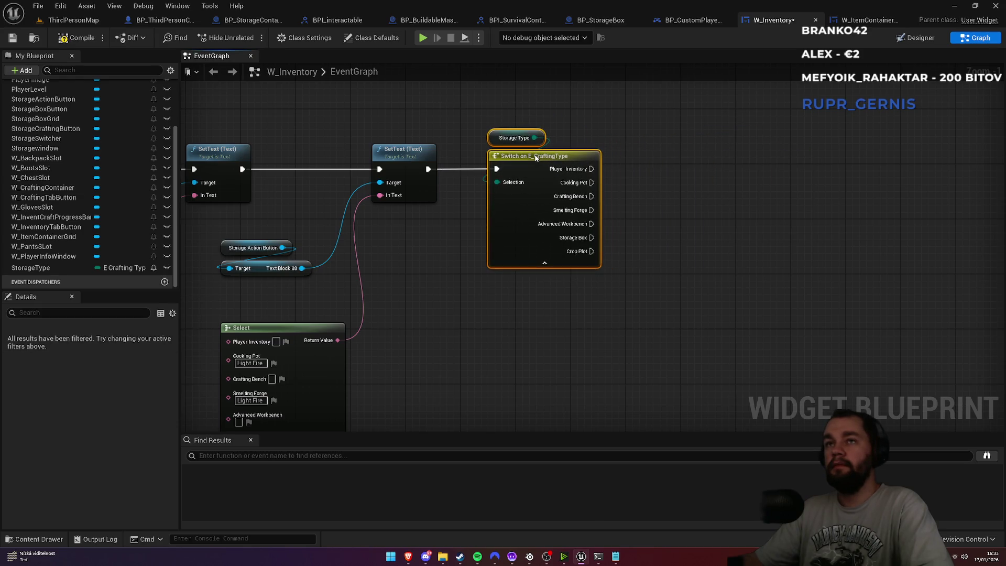
pyautogui.click(720, 214)
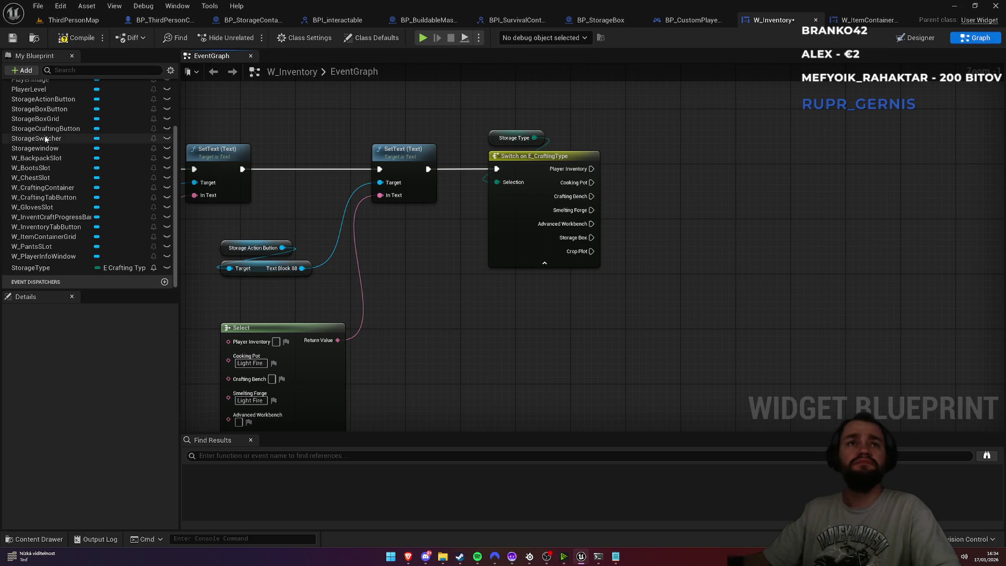
# Add button getters and a crafting-button Set Visibility driven by the Crafting Bench case
pyautogui.moveTo(42, 128)
pyautogui.mouseDown()
pyautogui.moveTo(612, 244)
pyautogui.moveTo(612, 124)
pyautogui.mouseUp()
pyautogui.click(660, 136)
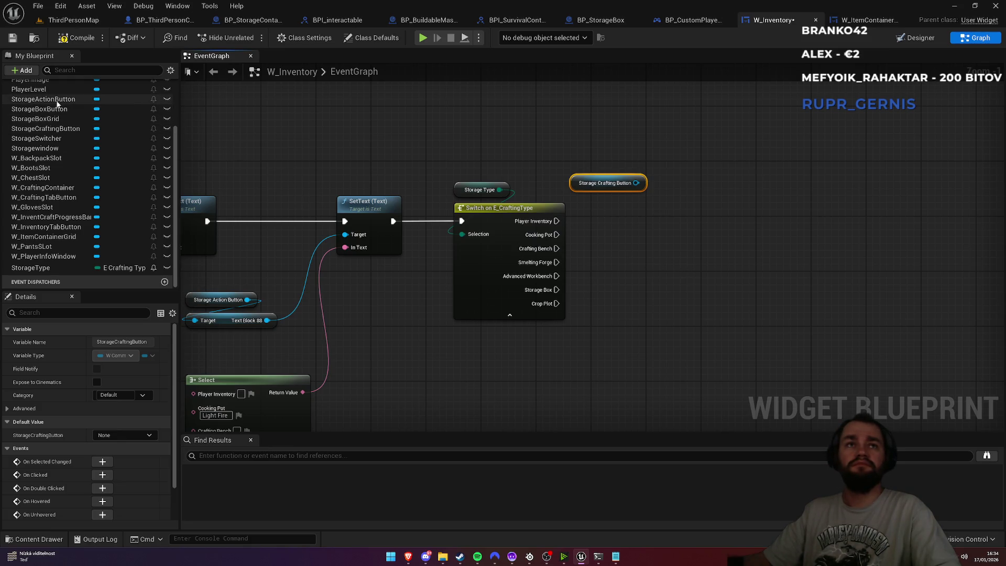
pyautogui.moveTo(55, 103)
pyautogui.mouseDown()
pyautogui.moveTo(664, 237)
pyautogui.moveTo(632, 161)
pyautogui.moveTo(721, 175)
pyautogui.mouseUp()
pyautogui.moveTo(636, 182); pyautogui.dragTo(665, 247)
pyautogui.write('visi')
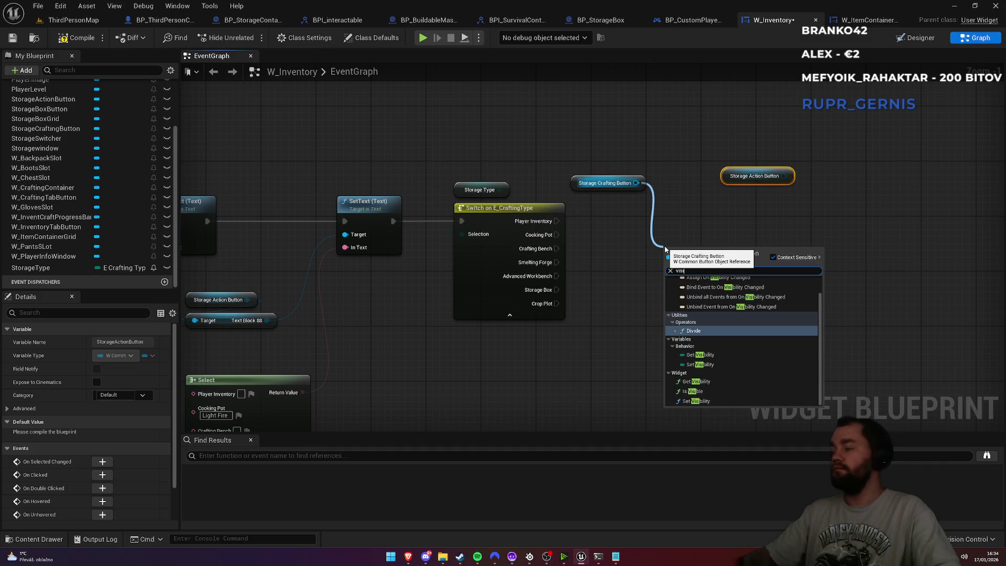
pyautogui.press('Down')
pyautogui.press('Down')
pyautogui.press('Down')
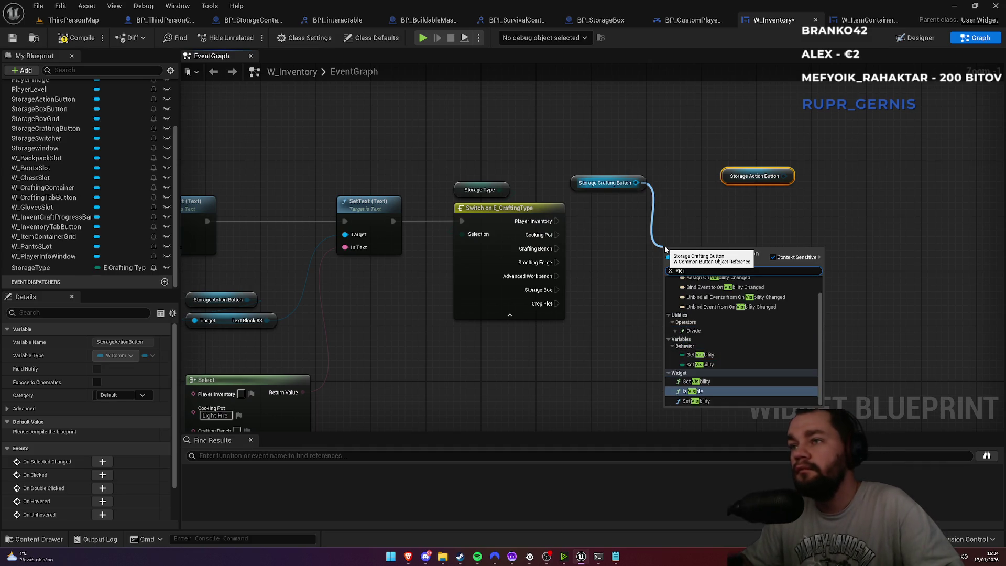
pyautogui.press('Return')
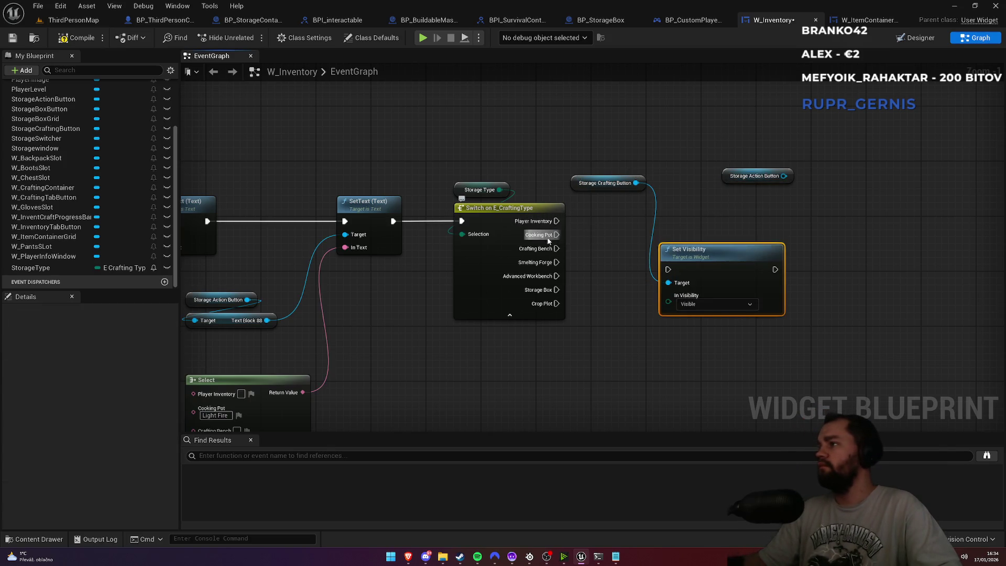
pyautogui.moveTo(556, 249)
pyautogui.mouseDown()
pyautogui.moveTo(678, 272)
pyautogui.moveTo(668, 270)
pyautogui.moveTo(672, 141)
pyautogui.moveTo(634, 112)
pyautogui.moveTo(649, 160)
pyautogui.mouseUp()
pyautogui.moveTo(755, 181); pyautogui.dragTo(632, 205)
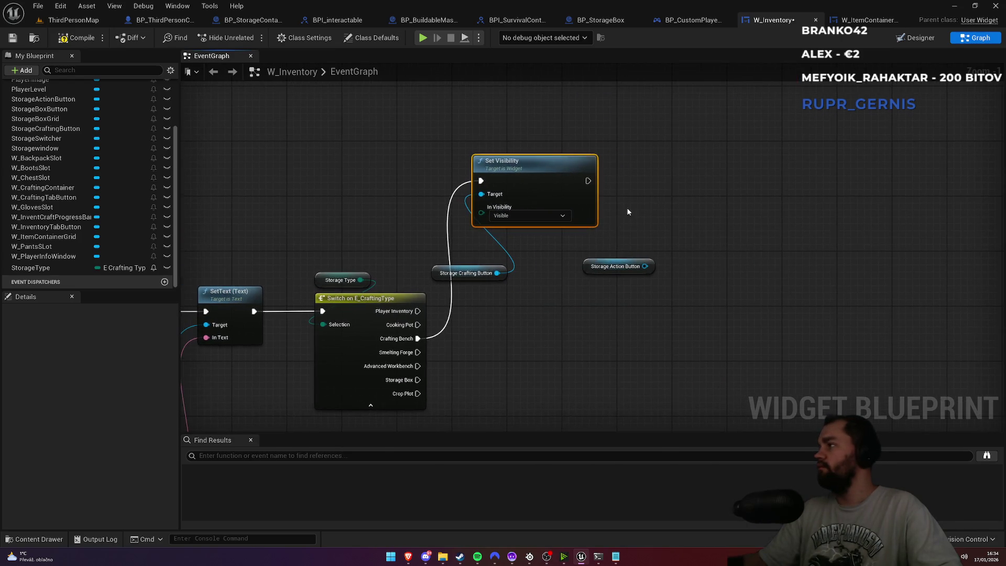
# Chain a Set Visibility setting StorageActionButton to Collapsed after the crafting button's
pyautogui.moveTo(644, 266); pyautogui.dragTo(732, 251)
pyautogui.write('set vis')
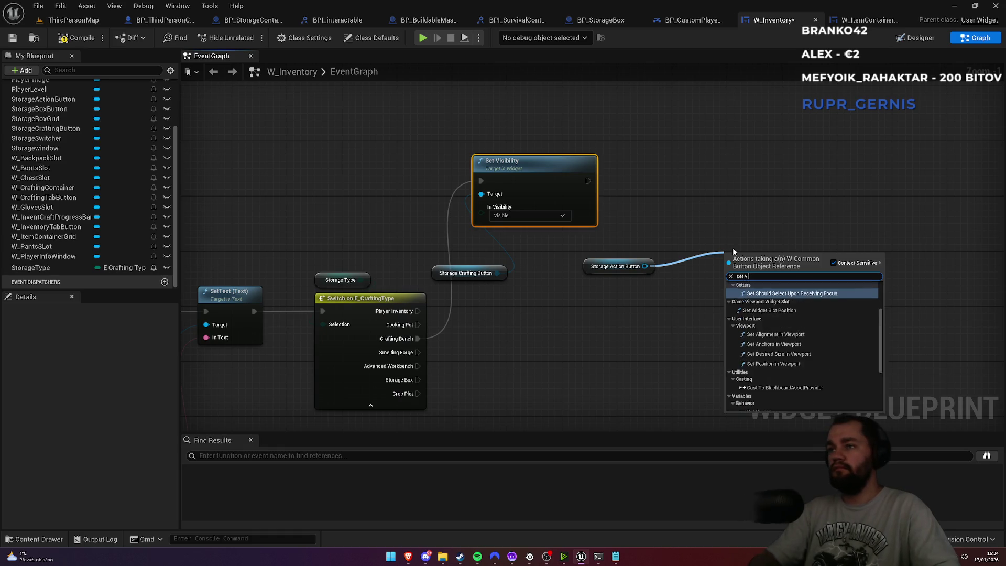
pyautogui.click(757, 317)
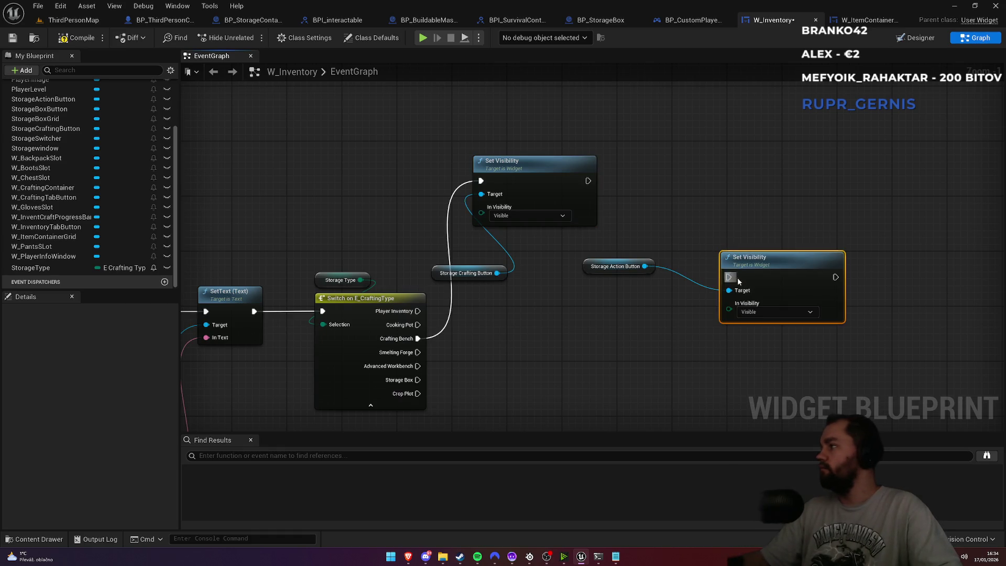
pyautogui.click(756, 312)
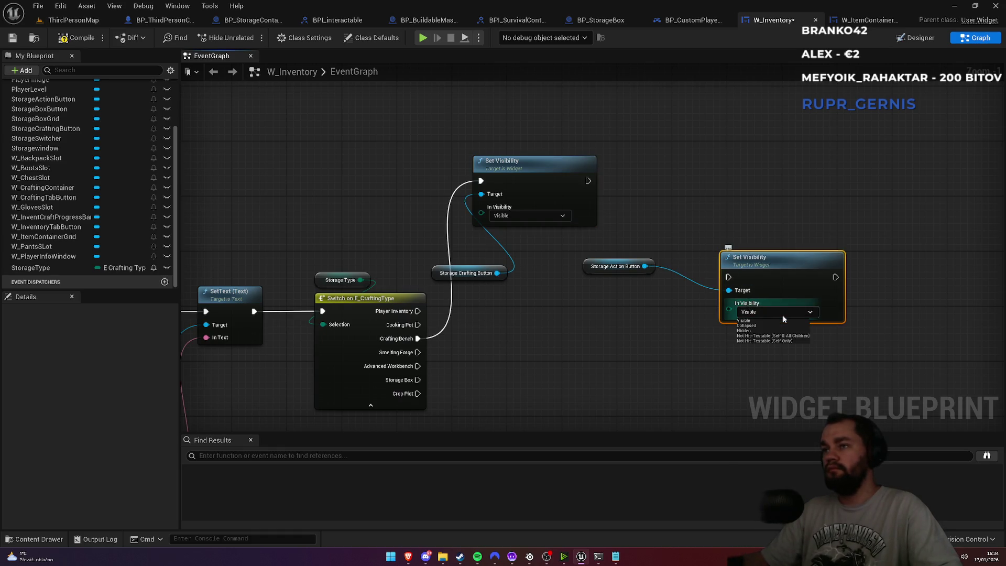
pyautogui.click(759, 326)
pyautogui.moveTo(588, 181); pyautogui.dragTo(729, 278)
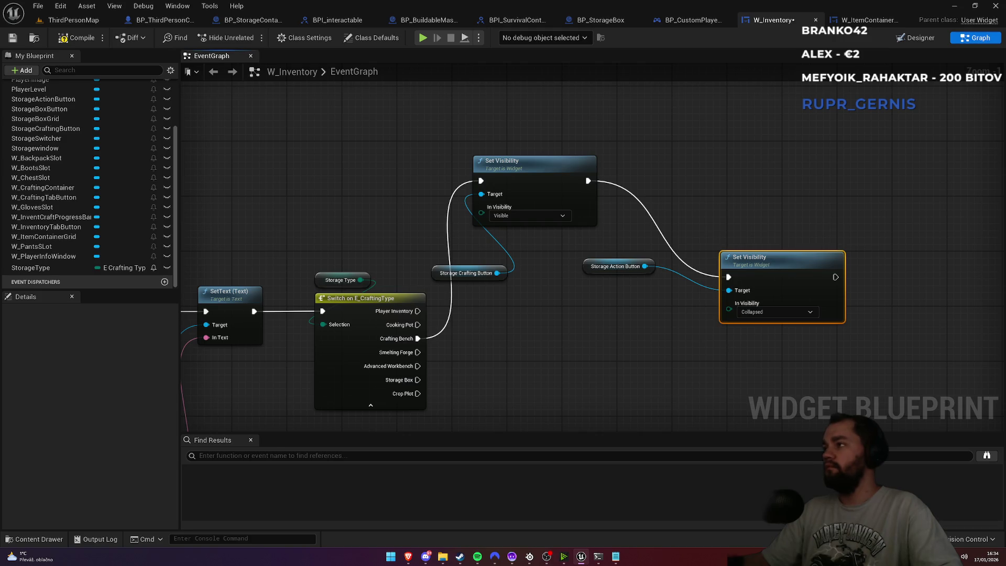
# Arrange both Set Visibility nodes with their getters above them side by side
pyautogui.moveTo(522, 159); pyautogui.dragTo(556, 171)
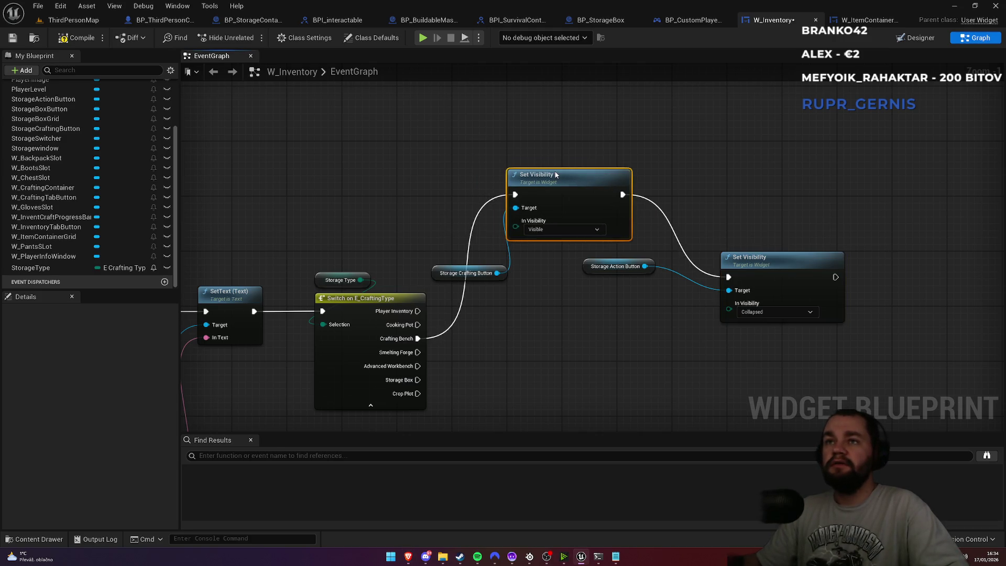
pyautogui.click(461, 273)
pyautogui.moveTo(461, 273); pyautogui.dragTo(537, 157)
pyautogui.moveTo(474, 115)
pyautogui.mouseDown()
pyautogui.moveTo(577, 185)
pyautogui.moveTo(557, 195)
pyautogui.mouseUp()
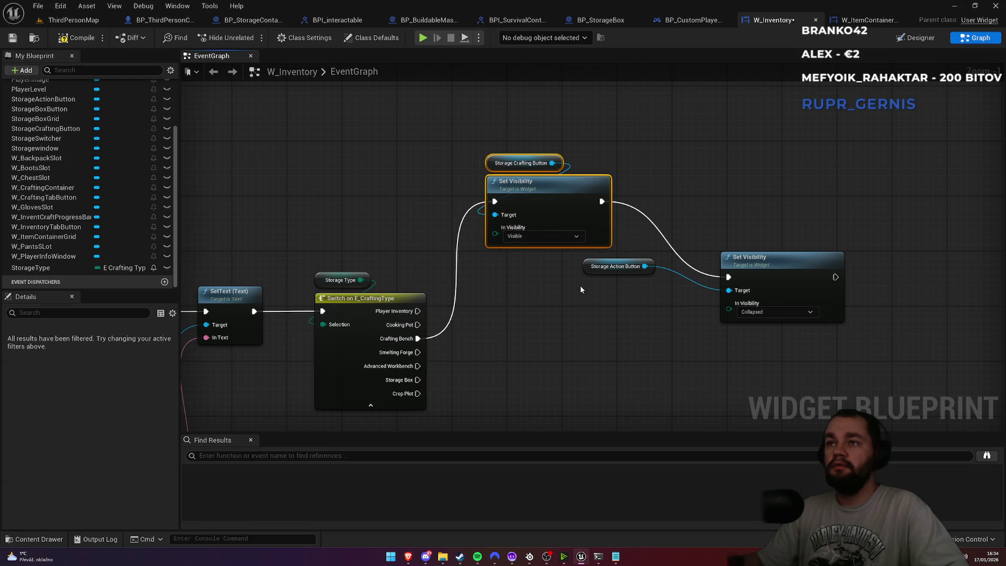
pyautogui.moveTo(596, 270); pyautogui.dragTo(726, 245)
pyautogui.moveTo(792, 175)
pyautogui.mouseDown()
pyautogui.moveTo(746, 245)
pyautogui.moveTo(749, 270)
pyautogui.mouseUp()
pyautogui.moveTo(785, 274)
pyautogui.mouseDown()
pyautogui.moveTo(755, 215)
pyautogui.moveTo(707, 187)
pyautogui.mouseUp()
pyautogui.click(704, 267)
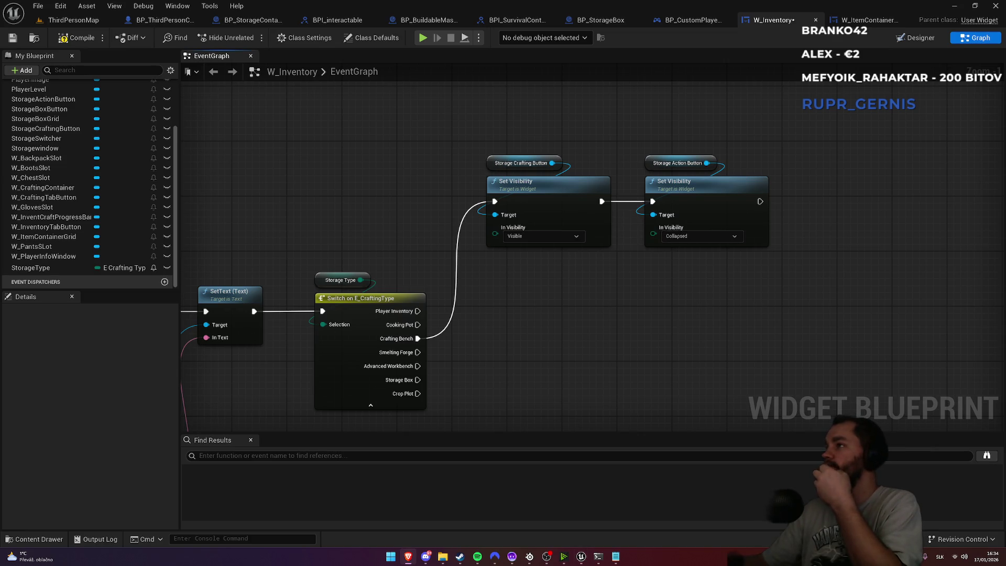
# Compile and save W_Inventory, then run the Advanced Workbench case into the visibility chain
pyautogui.click(78, 38)
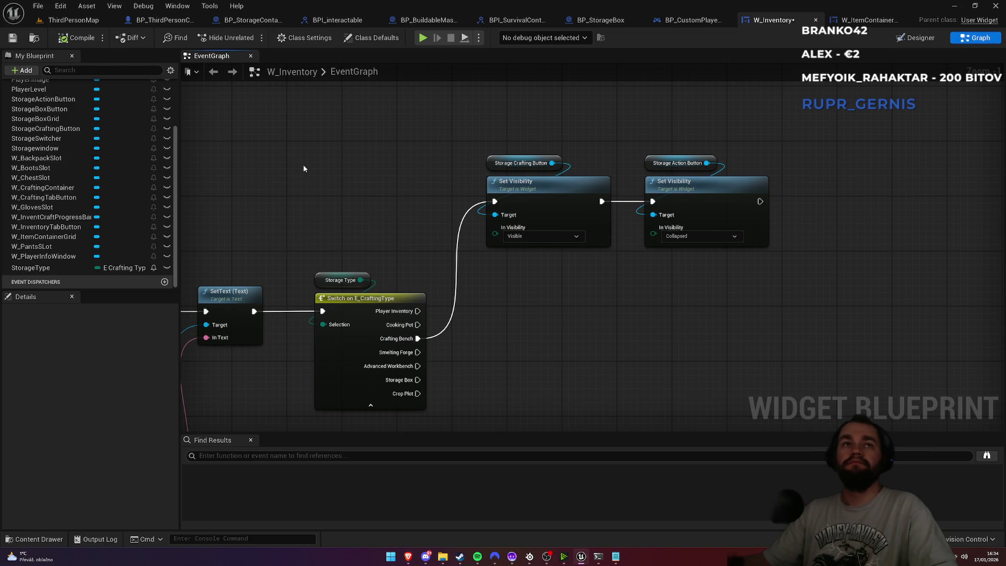
pyautogui.hotkey('ctrl', 's')
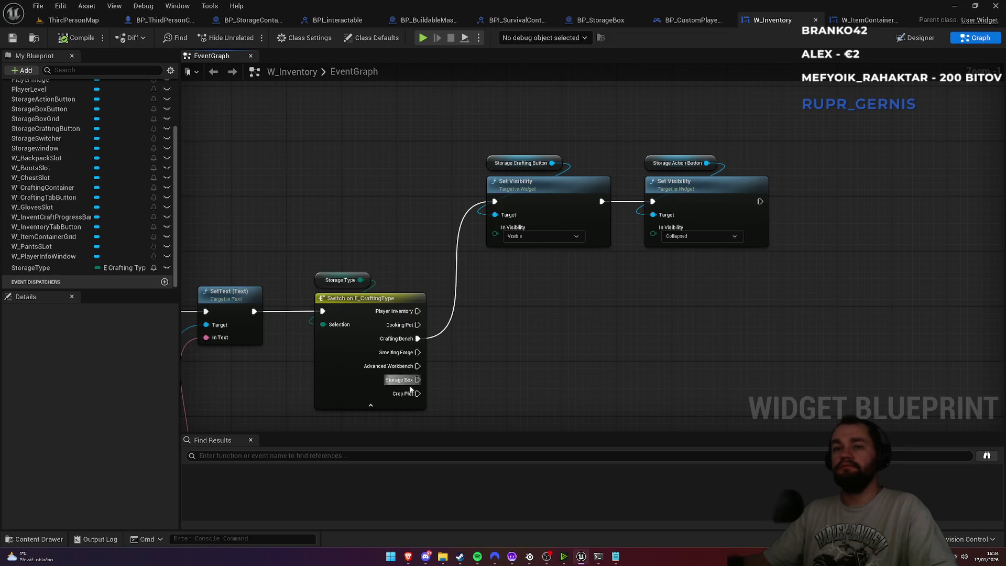
pyautogui.moveTo(418, 365); pyautogui.dragTo(495, 201)
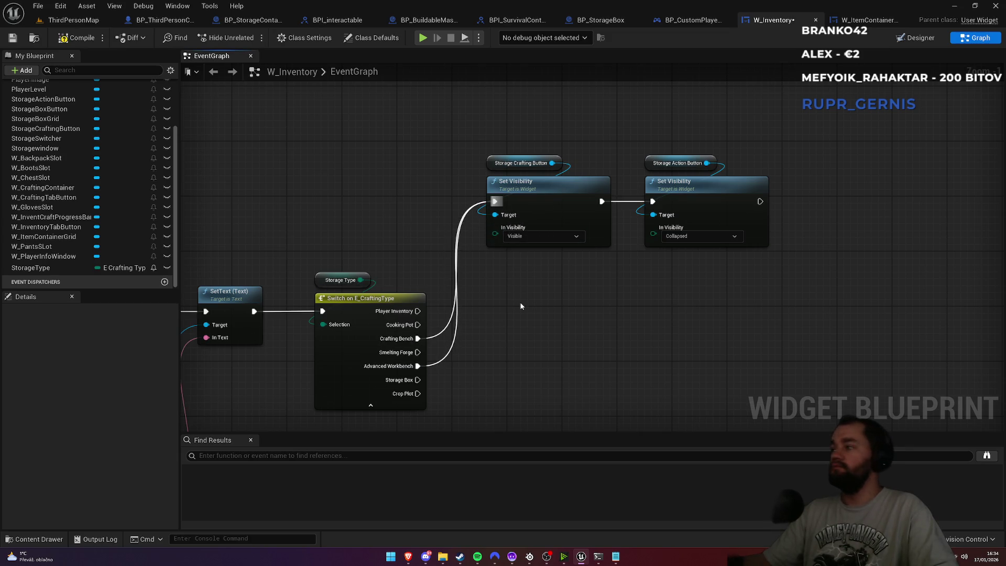
pyautogui.moveTo(674, 224); pyautogui.dragTo(393, 97)
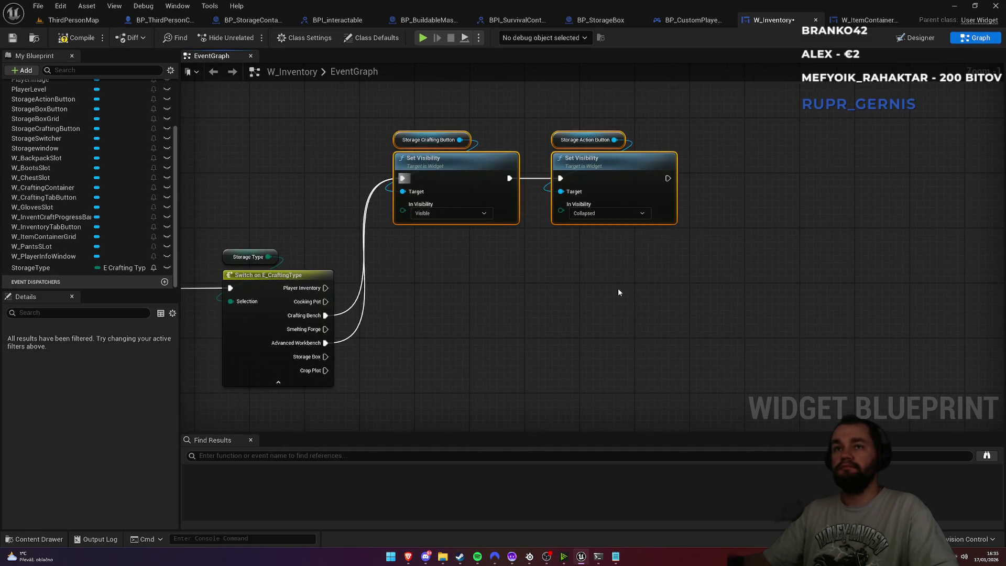
# Route Cooking Pot, Smelting Forge and Crop Plot cases to a pasted chain: crafting button Hidden, action button Visible
pyautogui.click(512, 327)
pyautogui.hotkey('ctrl', 'v')
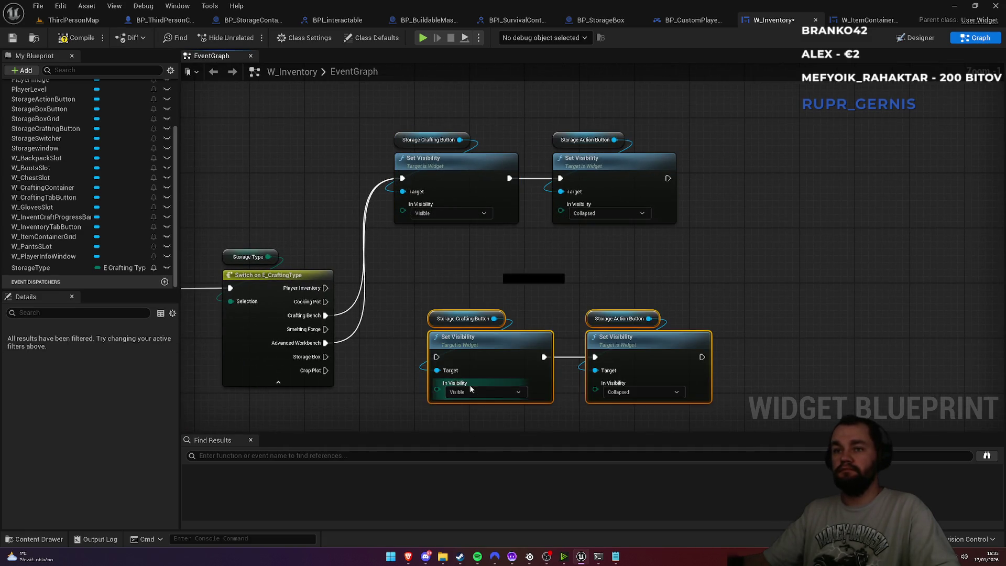
pyautogui.click(470, 392)
pyautogui.click(634, 397)
pyautogui.click(623, 405)
pyautogui.moveTo(533, 291); pyautogui.dragTo(562, 227)
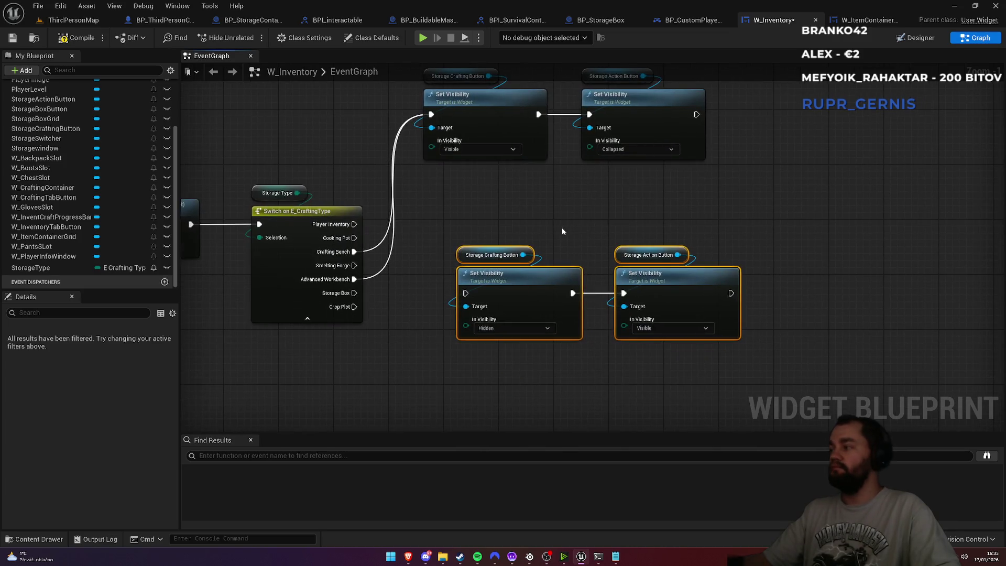
pyautogui.moveTo(354, 237)
pyautogui.mouseDown()
pyautogui.moveTo(484, 319)
pyautogui.moveTo(465, 292)
pyautogui.mouseUp()
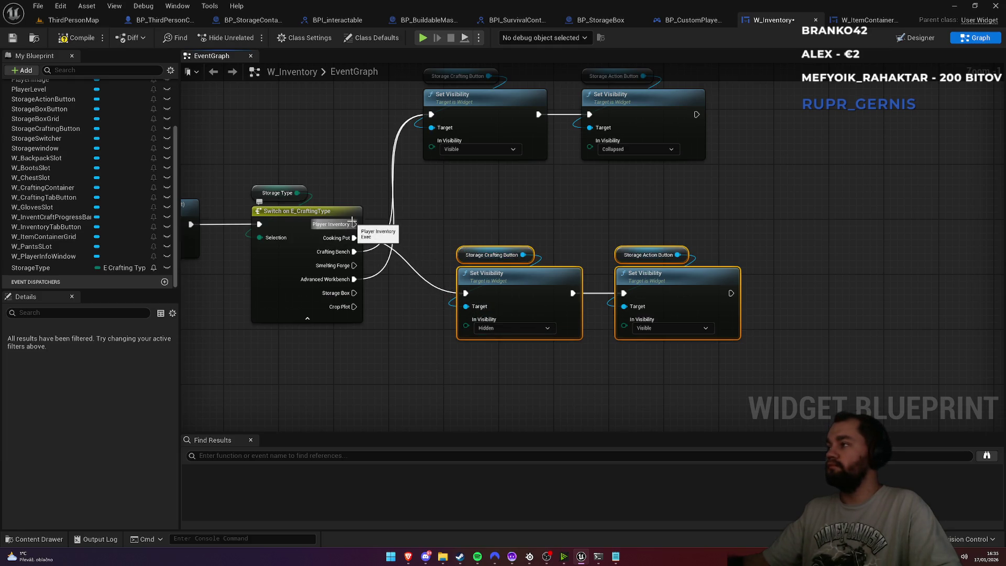
pyautogui.moveTo(354, 265); pyautogui.dragTo(469, 298)
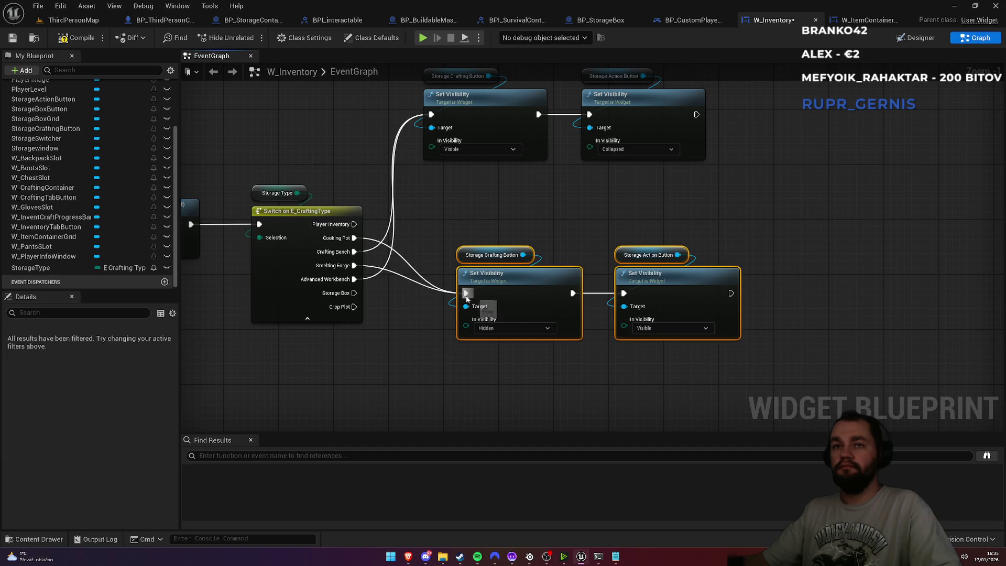
pyautogui.moveTo(350, 303)
pyautogui.mouseDown()
pyautogui.moveTo(404, 314)
pyautogui.moveTo(465, 292)
pyautogui.mouseUp()
pyautogui.moveTo(479, 216)
pyautogui.mouseDown()
pyautogui.moveTo(615, 287)
pyautogui.moveTo(668, 285)
pyautogui.moveTo(640, 279)
pyautogui.moveTo(643, 253)
pyautogui.mouseUp()
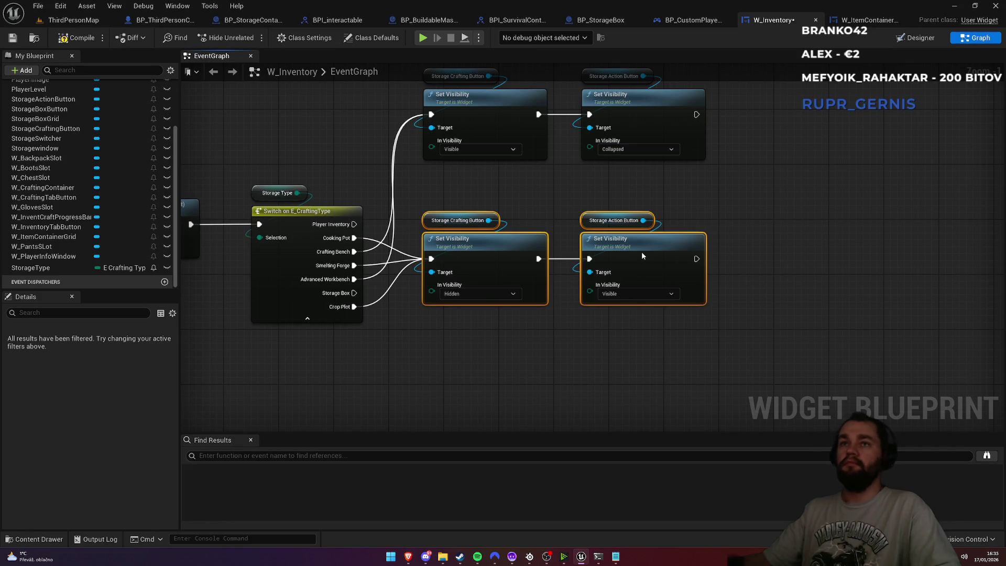
pyautogui.click(540, 208)
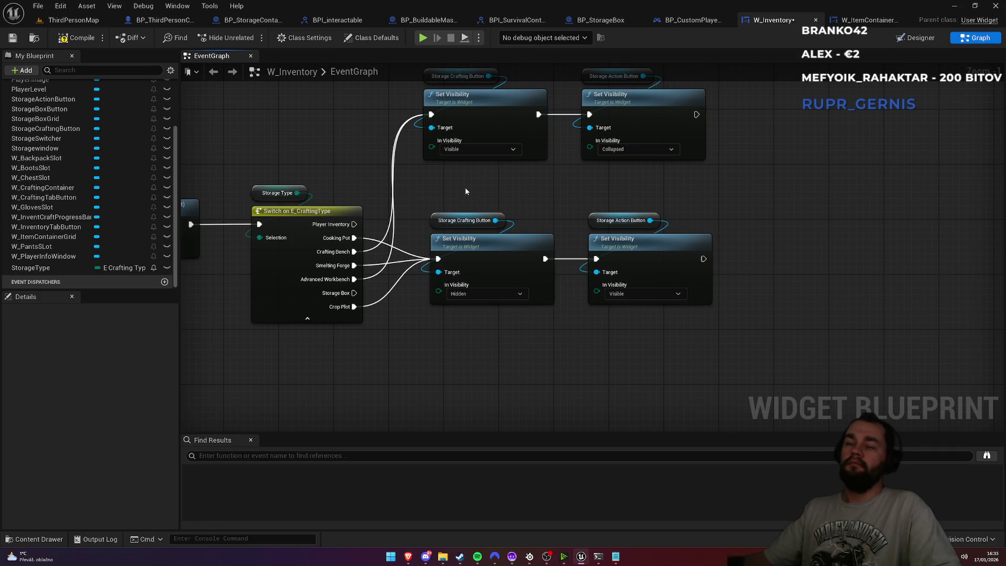
# Wire the Storage Box case to another pasted copy with the crafting button set to Hidden
pyautogui.moveTo(466, 191); pyautogui.dragTo(497, 229)
pyautogui.moveTo(533, 355)
pyautogui.mouseDown()
pyautogui.moveTo(483, 218)
pyautogui.moveTo(473, 225)
pyautogui.mouseUp()
pyautogui.hotkey('ctrl', 'v')
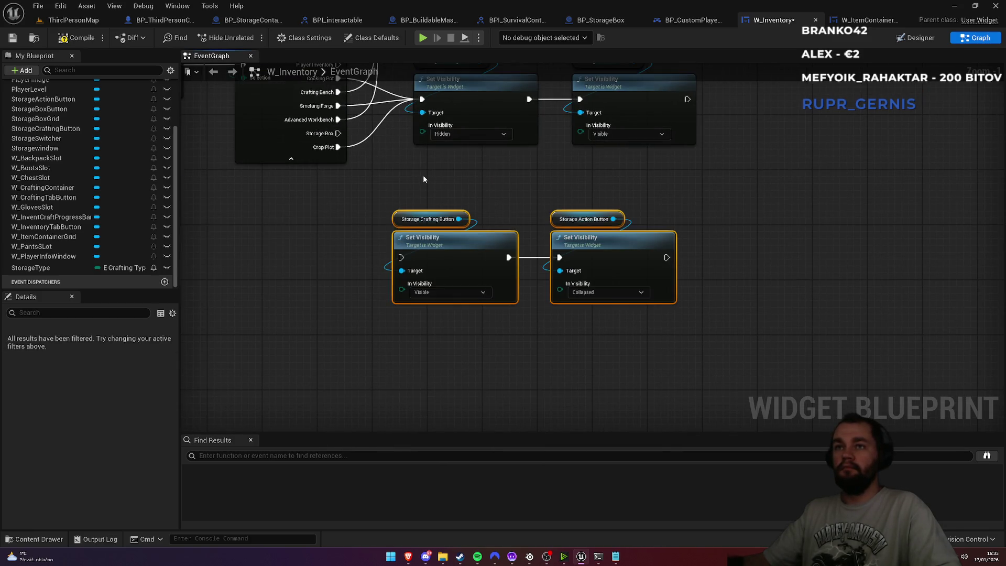
pyautogui.click(453, 293)
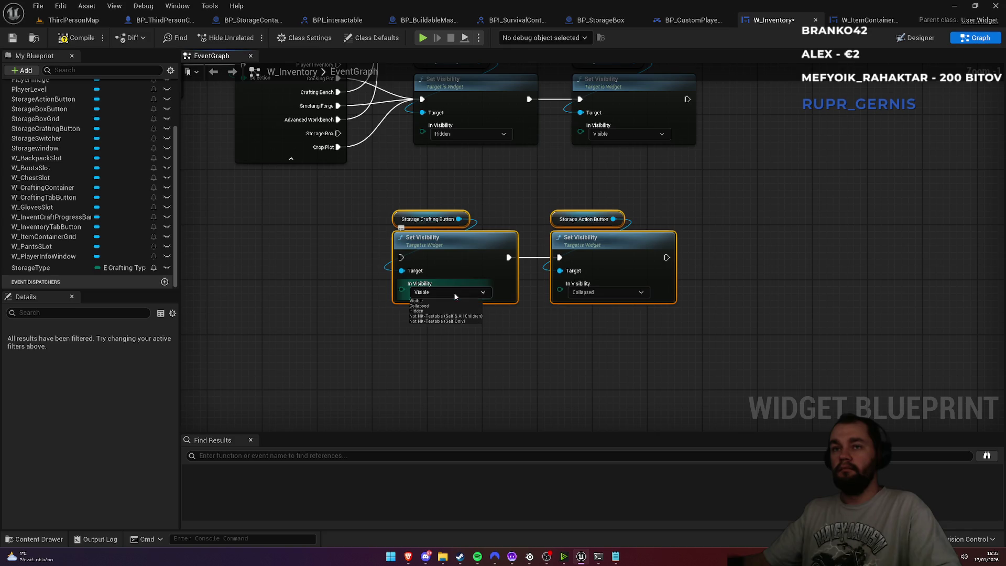
pyautogui.click(430, 310)
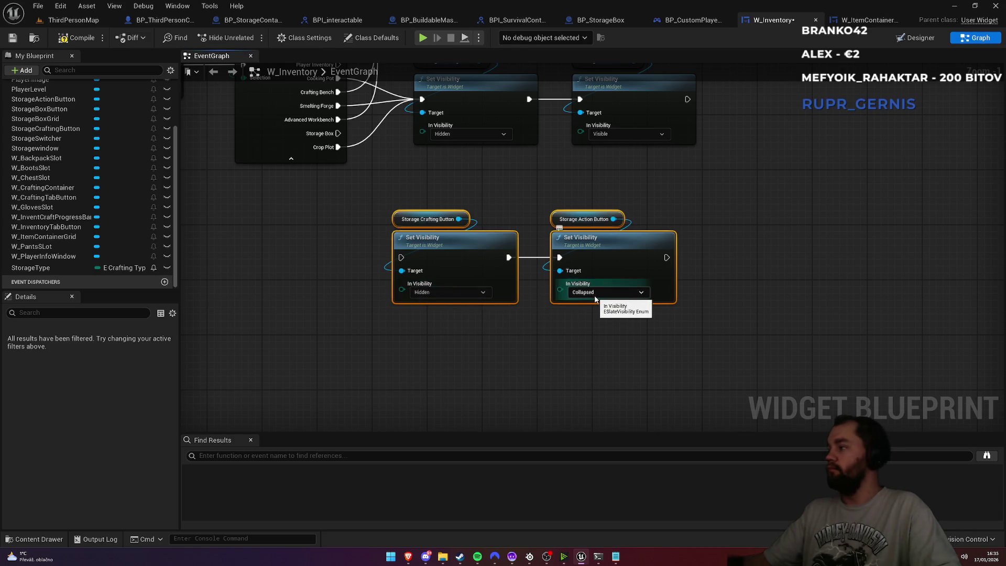
pyautogui.moveTo(594, 244)
pyautogui.mouseDown()
pyautogui.moveTo(598, 230)
pyautogui.moveTo(615, 238)
pyautogui.mouseUp()
pyautogui.moveTo(340, 133)
pyautogui.mouseDown()
pyautogui.moveTo(419, 230)
pyautogui.moveTo(422, 251)
pyautogui.mouseUp()
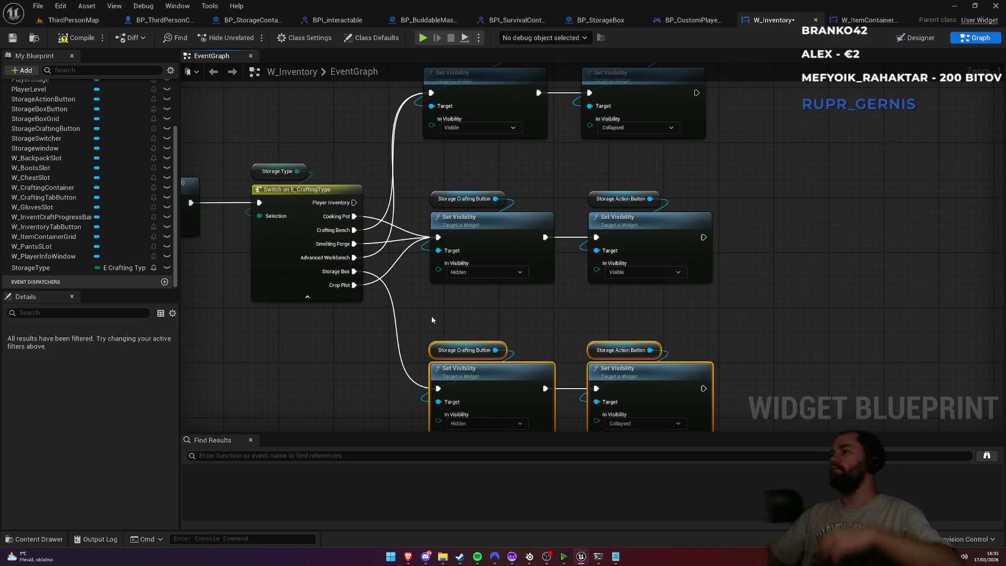
pyautogui.click(551, 329)
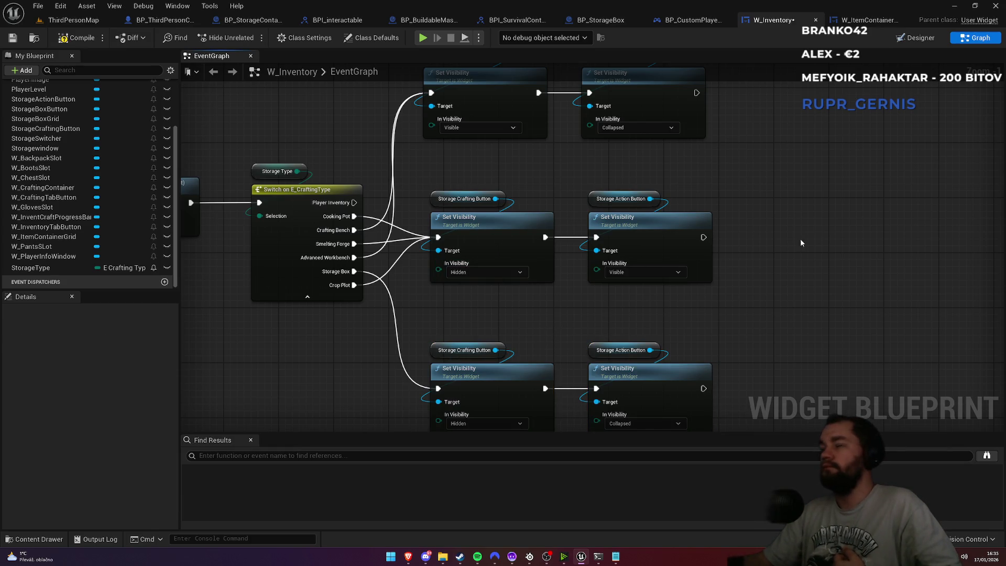
pyautogui.scroll(-5, 578, 264)
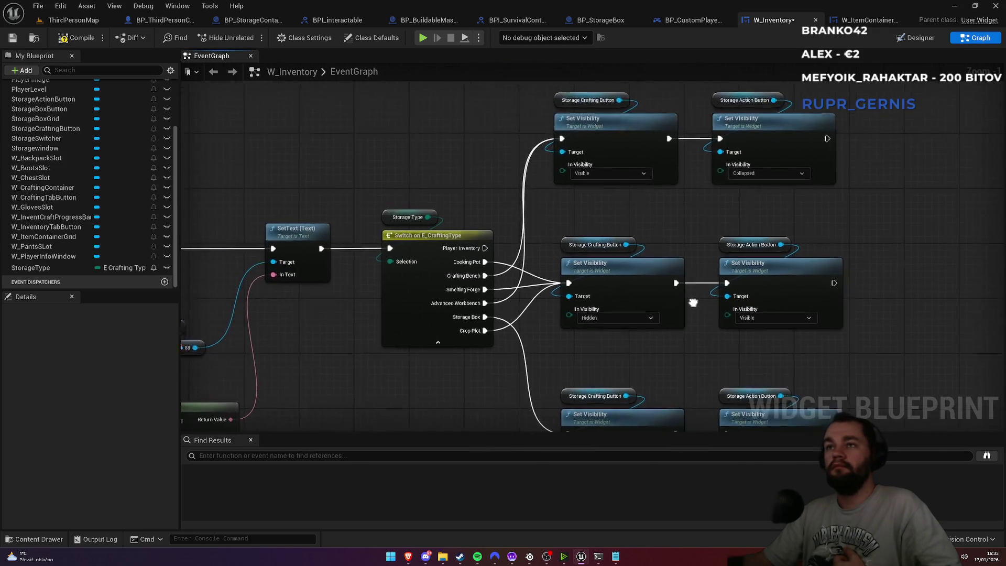
# Select the storage setup node network and move it slightly lower
pyautogui.moveTo(317, 267)
pyautogui.mouseDown()
pyautogui.moveTo(524, 320)
pyautogui.moveTo(803, 365)
pyautogui.mouseUp()
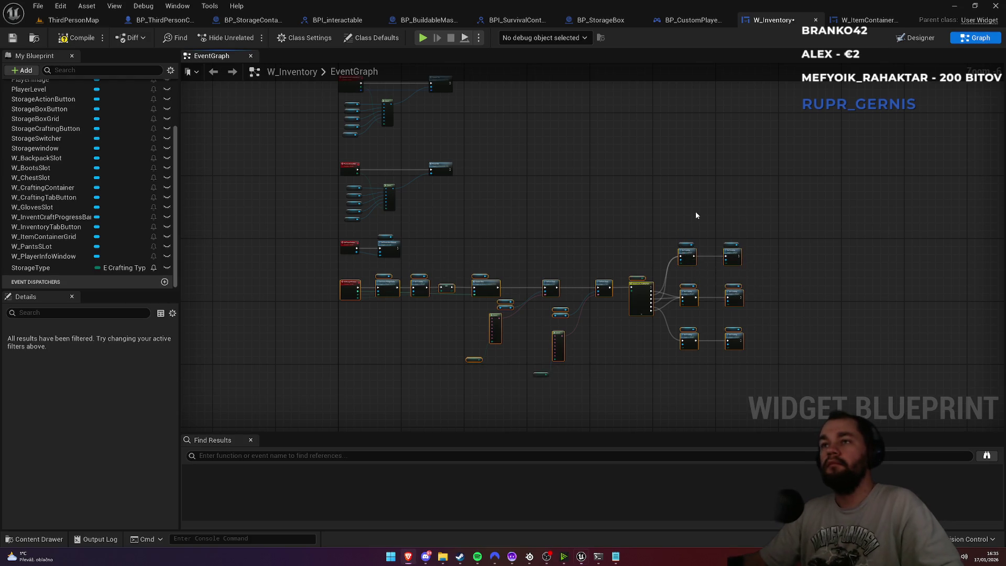
pyautogui.click(731, 245)
pyautogui.moveTo(322, 267)
pyautogui.mouseDown()
pyautogui.moveTo(780, 364)
pyautogui.moveTo(810, 383)
pyautogui.mouseUp()
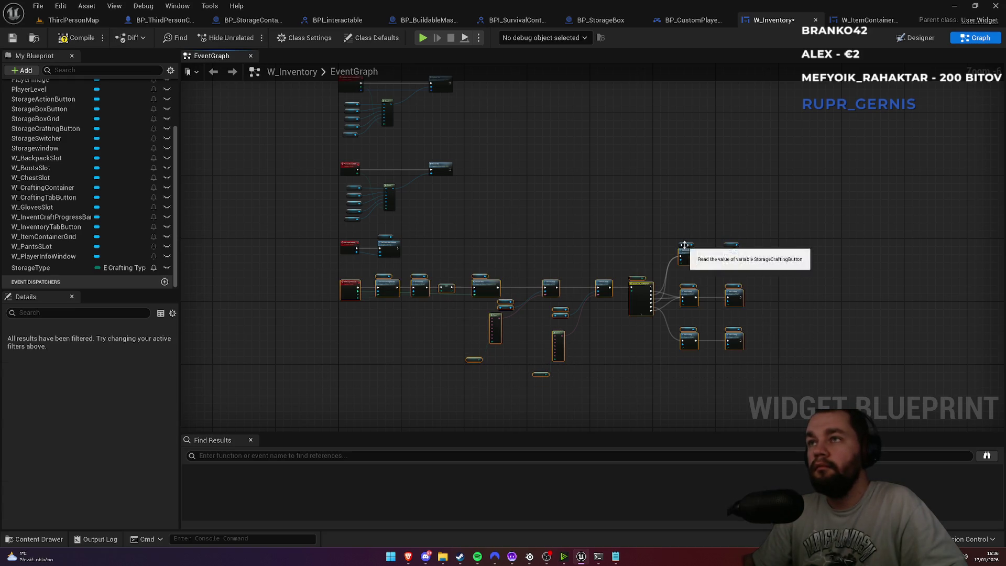
pyautogui.moveTo(654, 285); pyautogui.dragTo(650, 313)
pyautogui.click(633, 260)
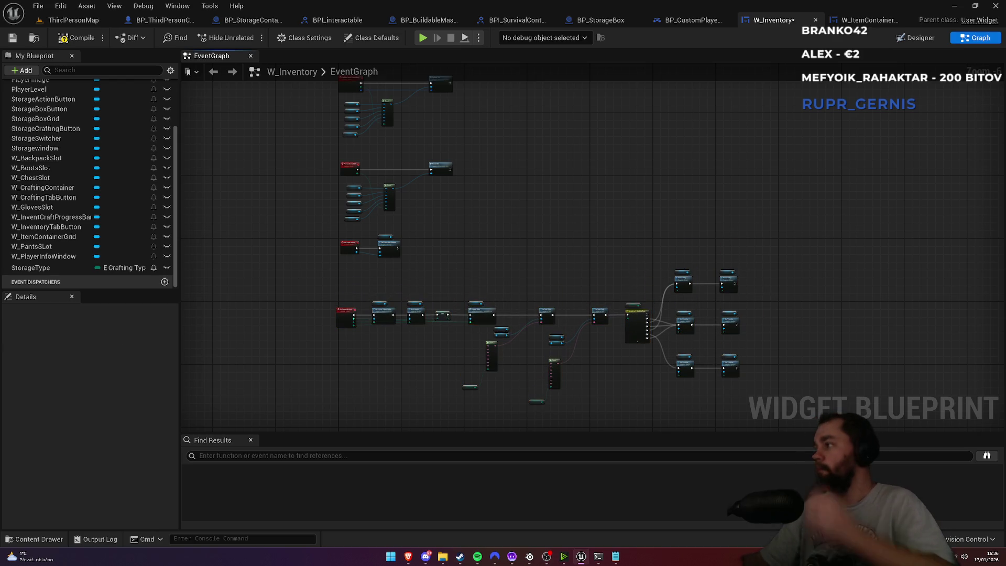
# Wrap the nodes in a 'setup storage tab text & buttons' comment with Show Bubble When Zoomed
pyautogui.moveTo(305, 274)
pyautogui.mouseDown()
pyautogui.moveTo(674, 411)
pyautogui.moveTo(800, 413)
pyautogui.mouseUp()
pyautogui.write('csetup stora')
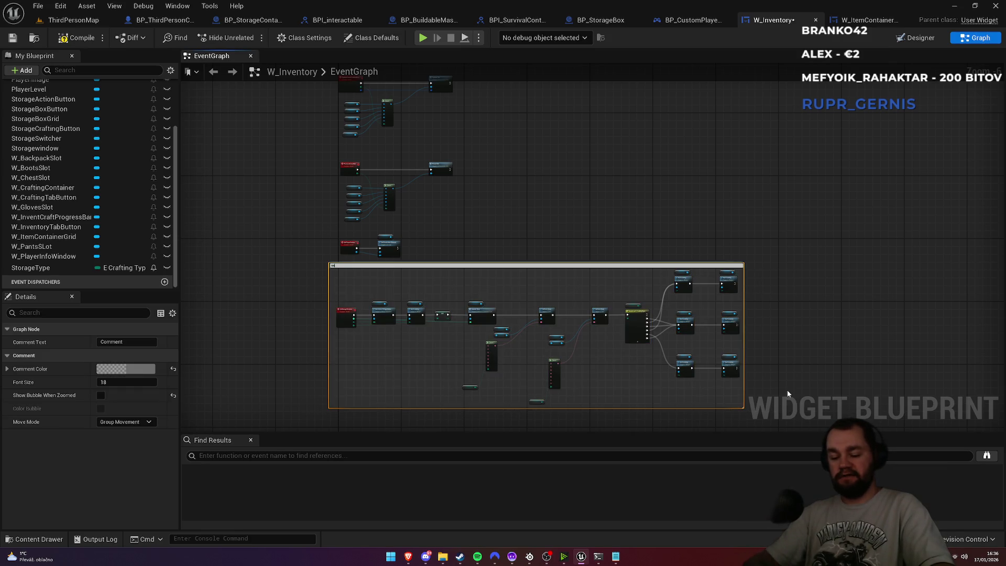
pyautogui.write('ge')
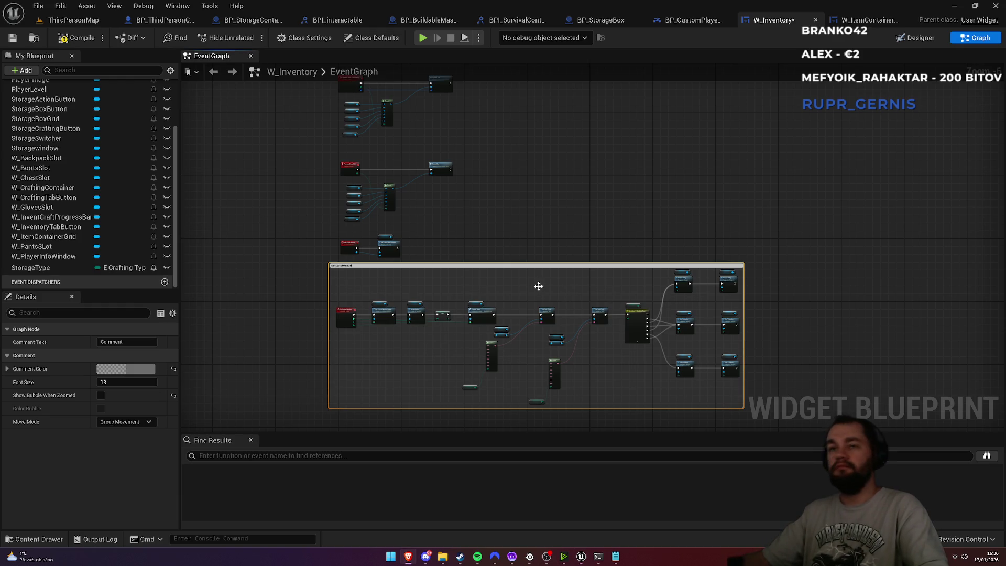
pyautogui.click(487, 285)
pyautogui.doubleClick(435, 267)
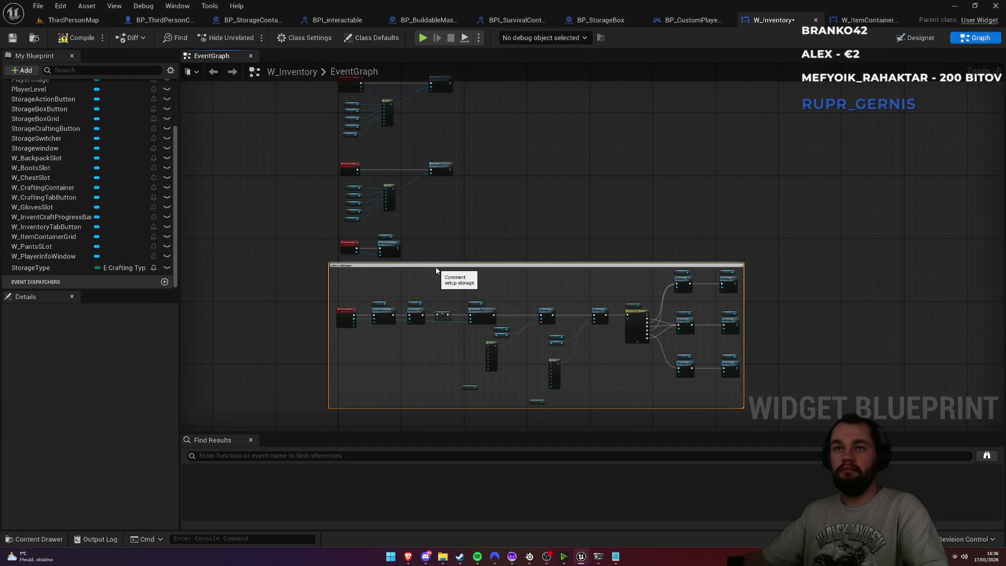
pyautogui.write(' tab text & buttons')
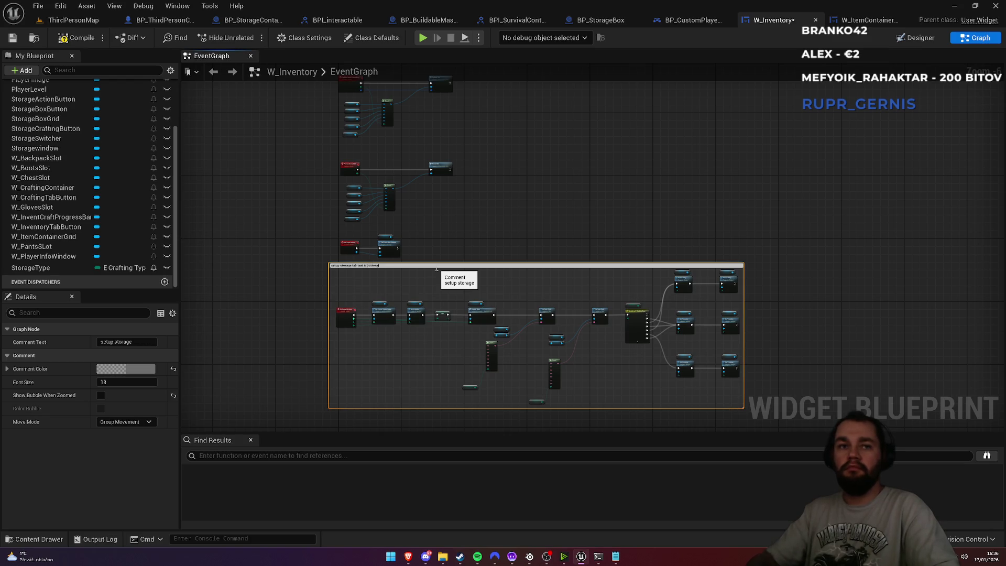
pyautogui.press('Return')
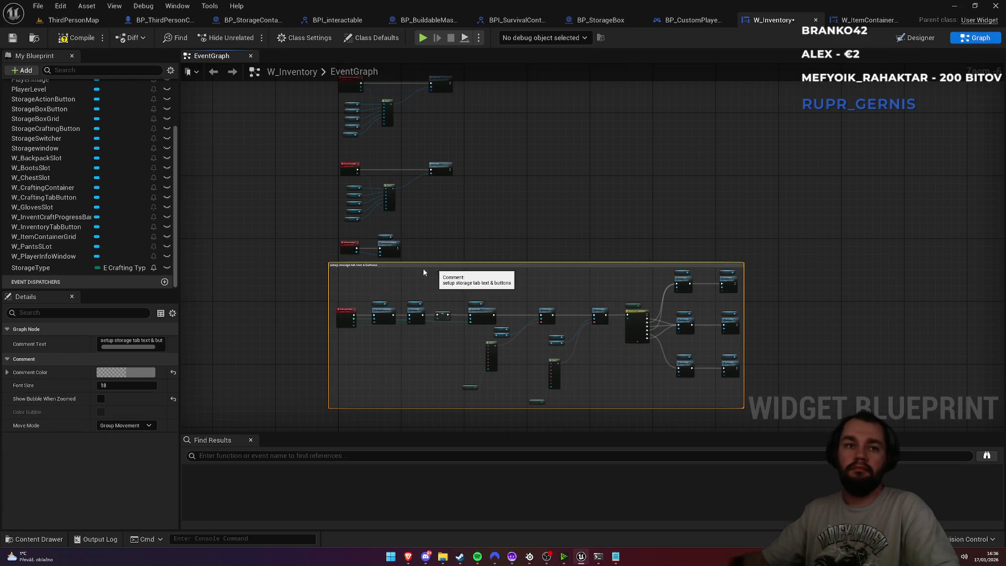
pyautogui.click(101, 398)
pyautogui.click(478, 257)
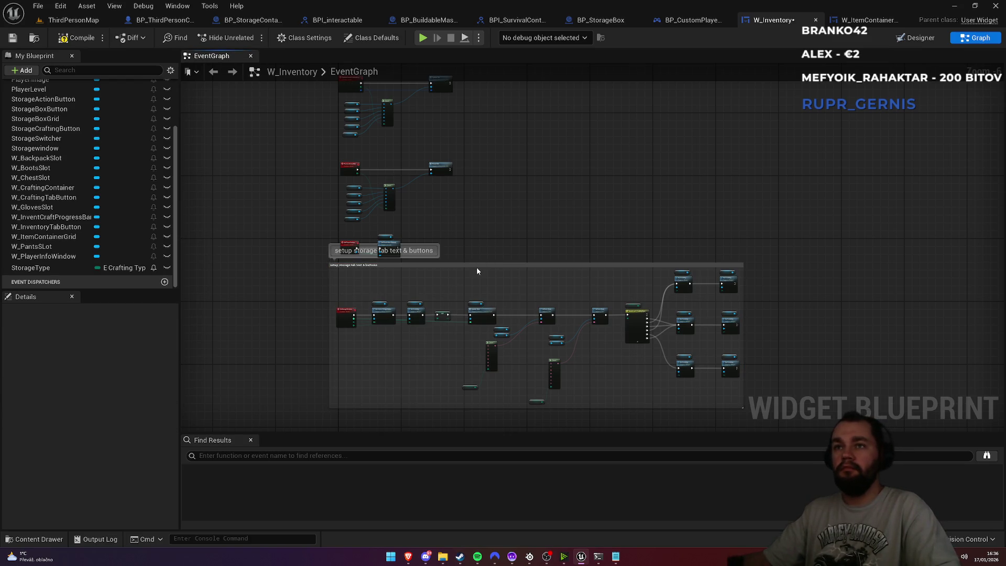
pyautogui.moveTo(479, 264); pyautogui.dragTo(488, 289)
pyautogui.scroll(5, 344, 215)
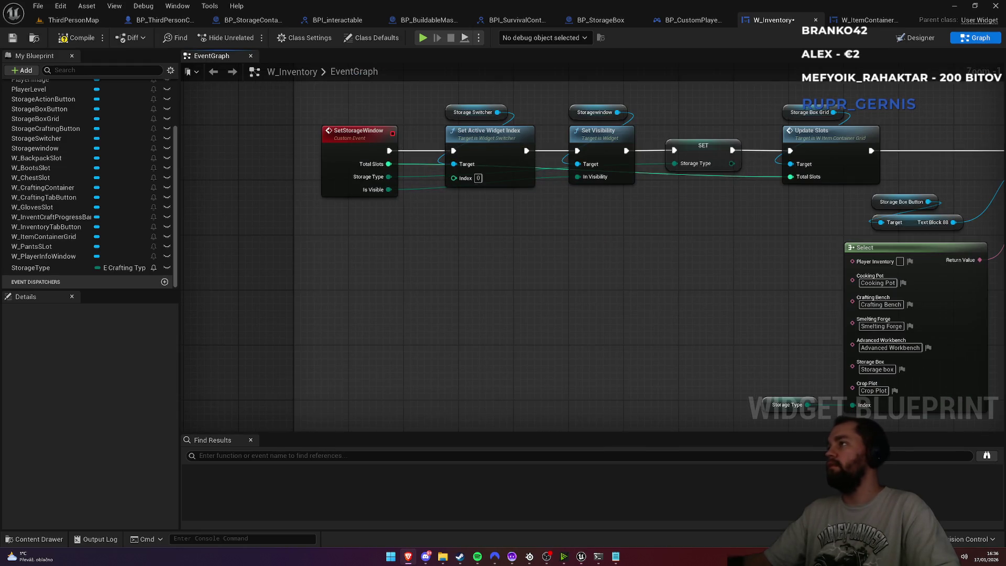
# Tick Can Access's default value in BP_StorageContainerMaster, compile with F7, and save all
pyautogui.click(251, 20)
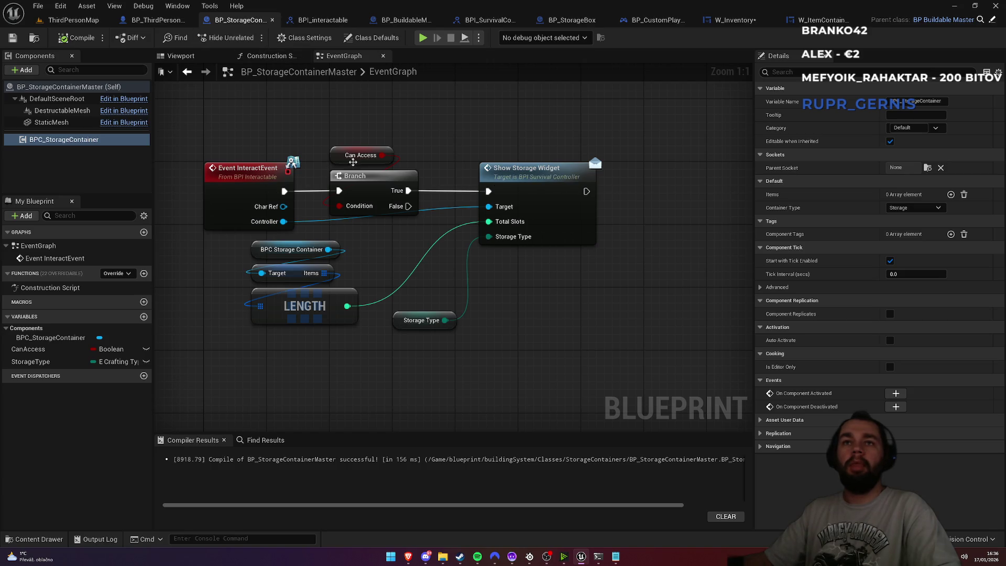
pyautogui.click(335, 156)
pyautogui.click(890, 274)
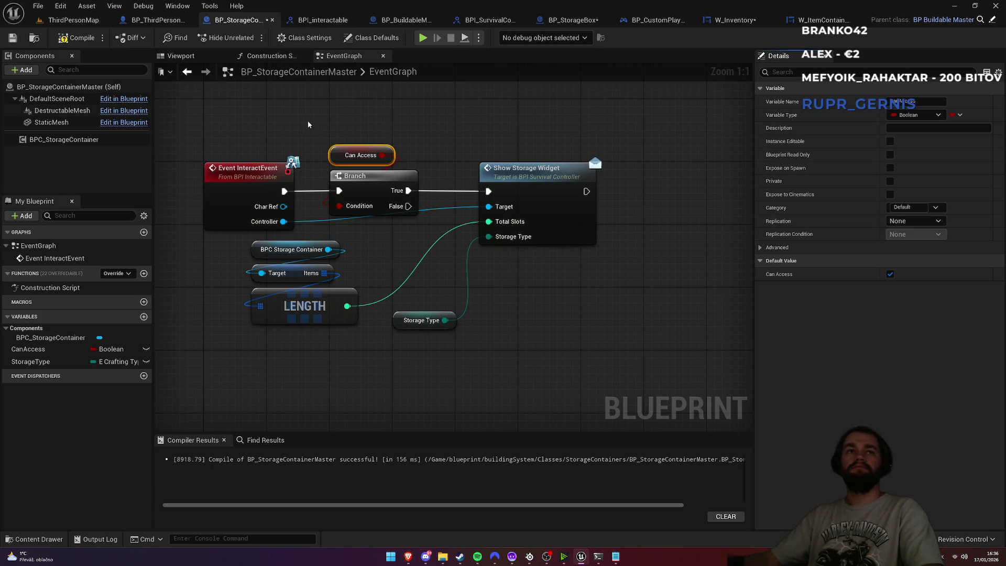
pyautogui.click(173, 104)
pyautogui.press('F7')
pyautogui.hotkey('ctrl', 'shift', 's')
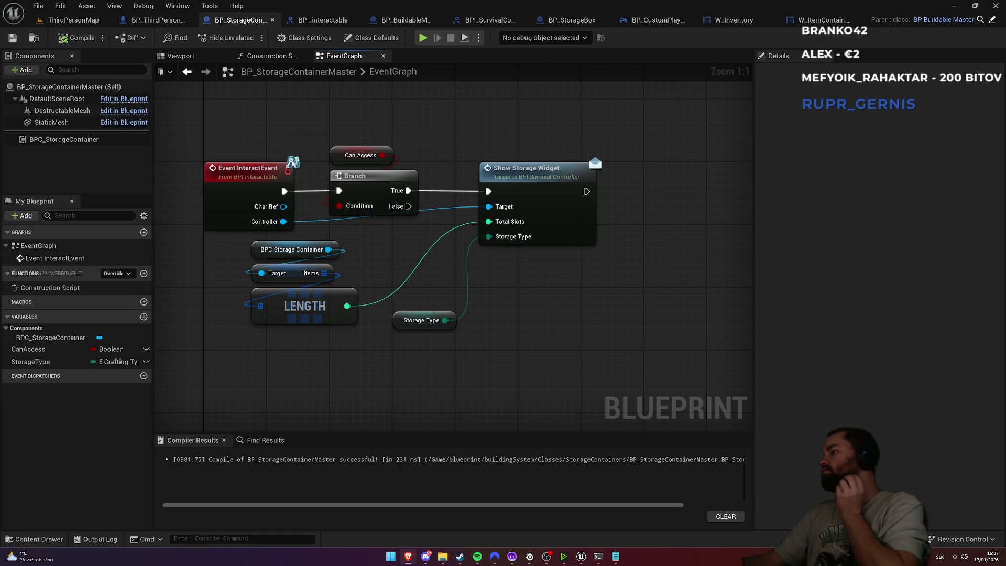
pyautogui.click(70, 21)
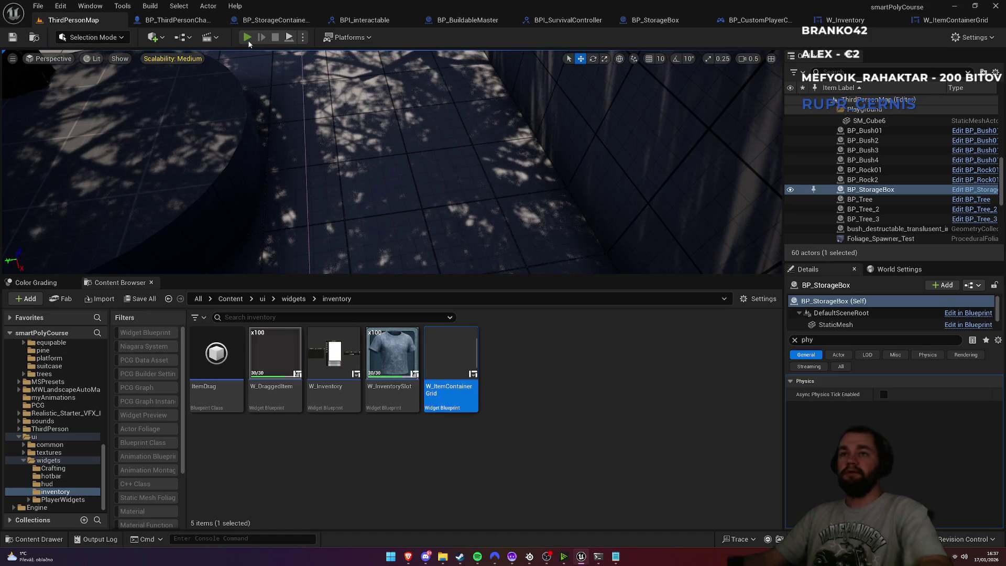
pyautogui.press('F11')
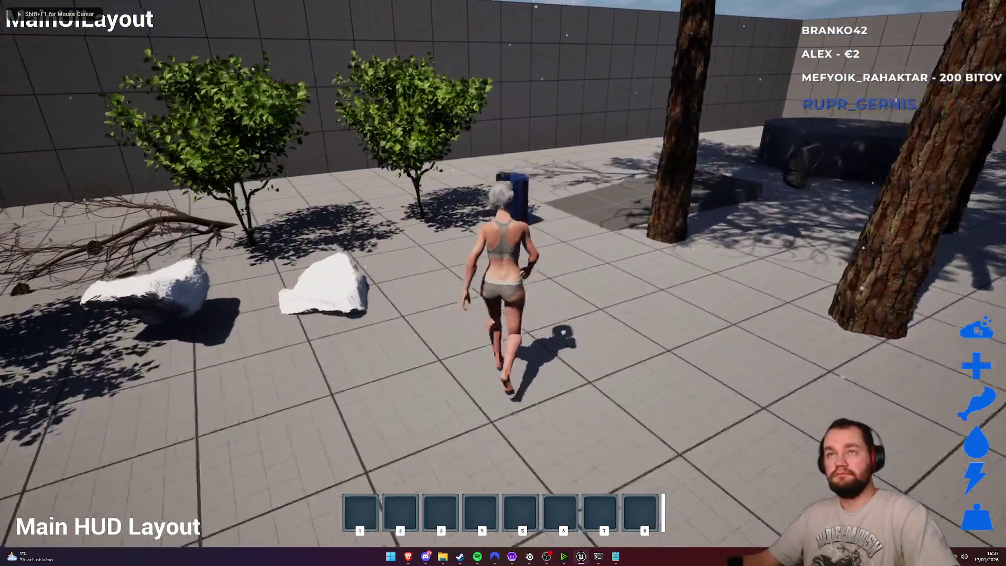
pyautogui.press('e')
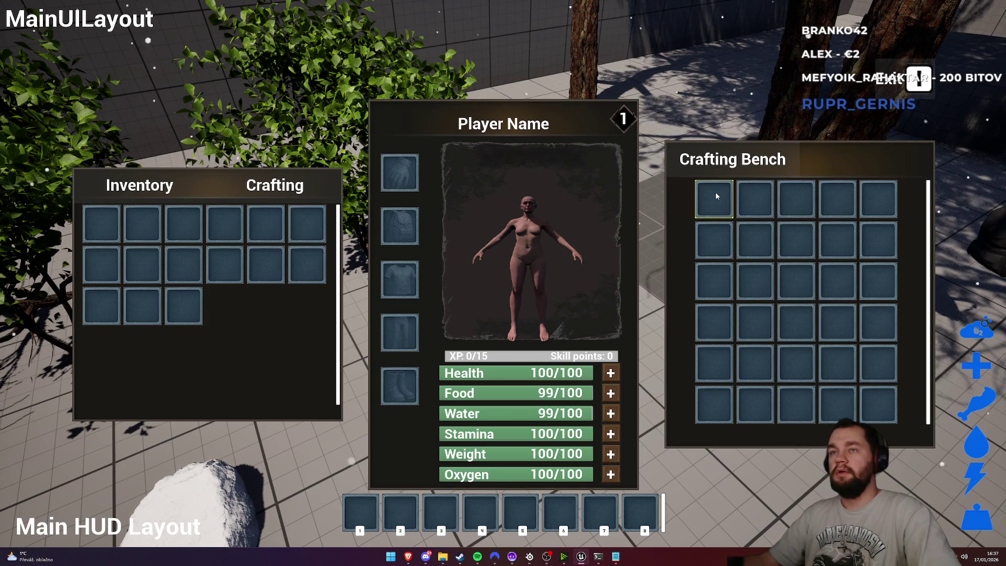
pyautogui.press('Escape')
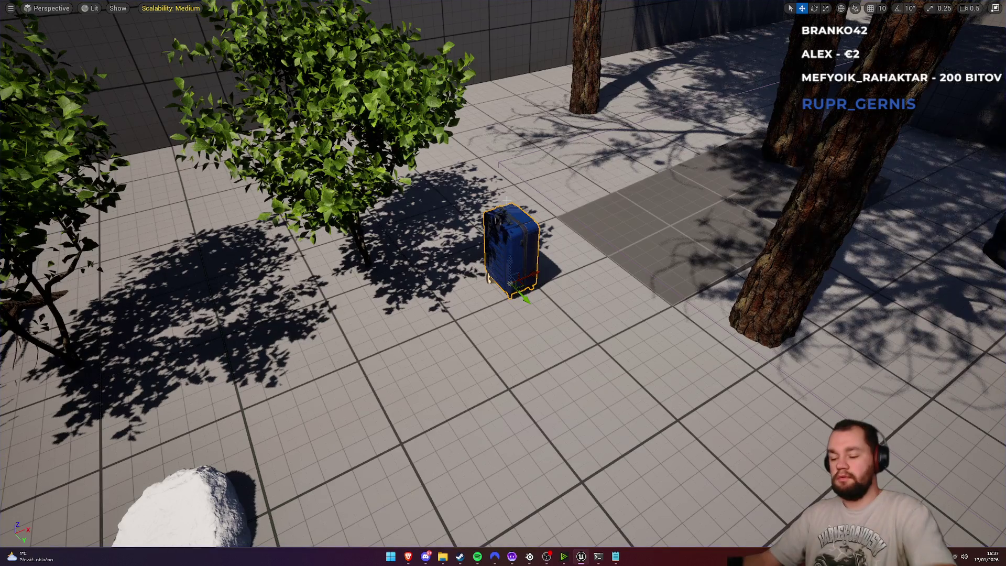
pyautogui.press('F11')
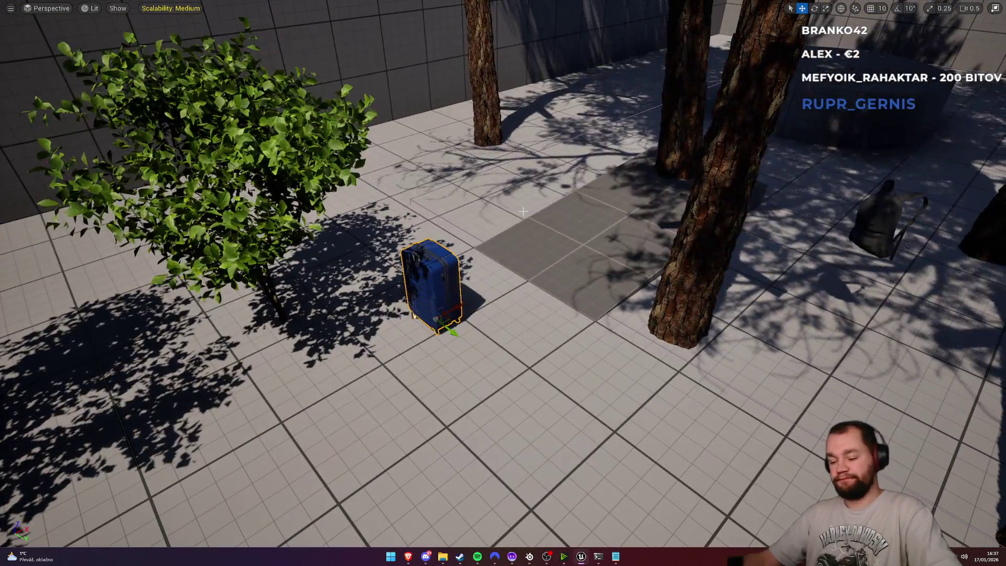
pyautogui.hotkey('alt', 'p')
pyautogui.press('w')
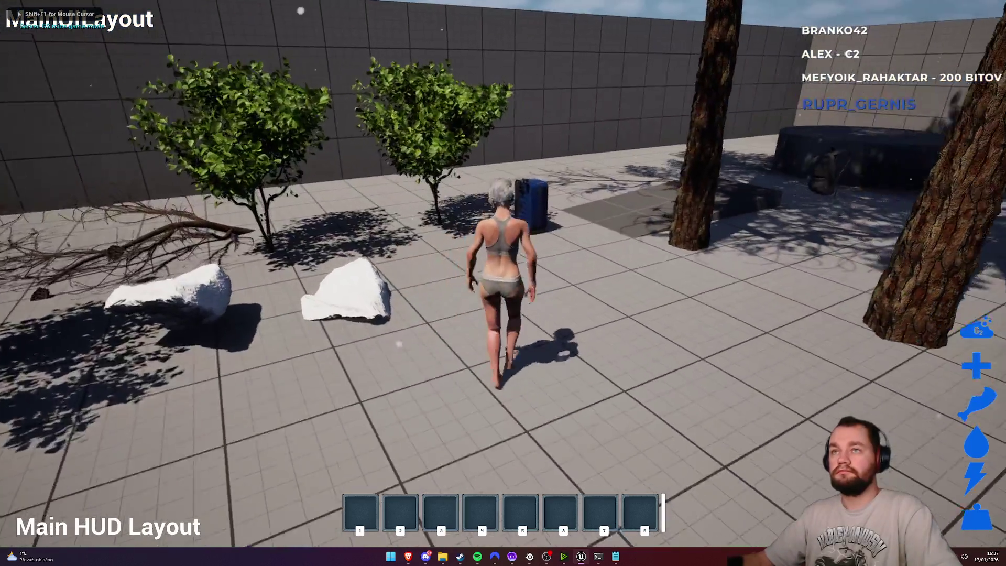
pyautogui.press('e')
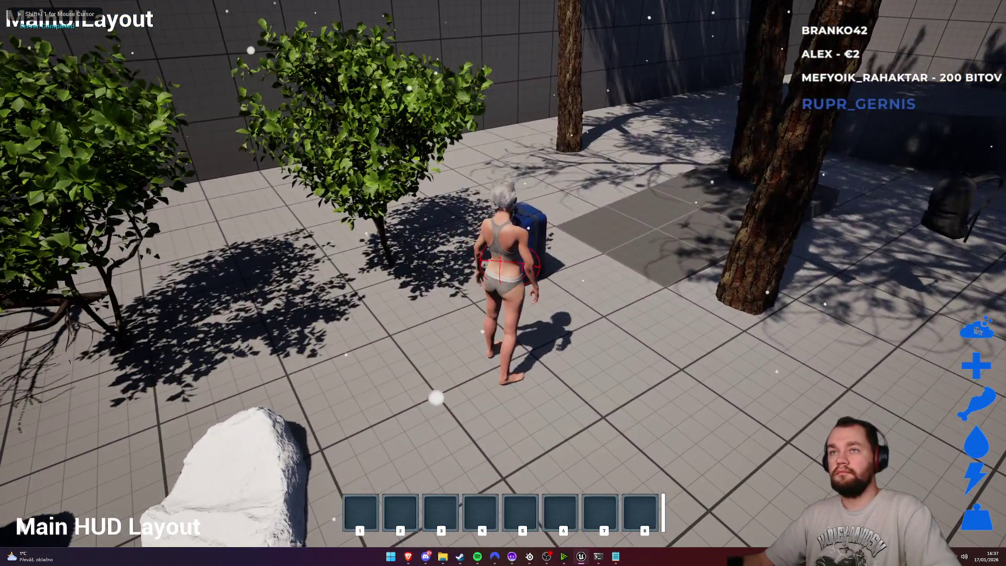
pyautogui.press('e')
pyautogui.press('e')
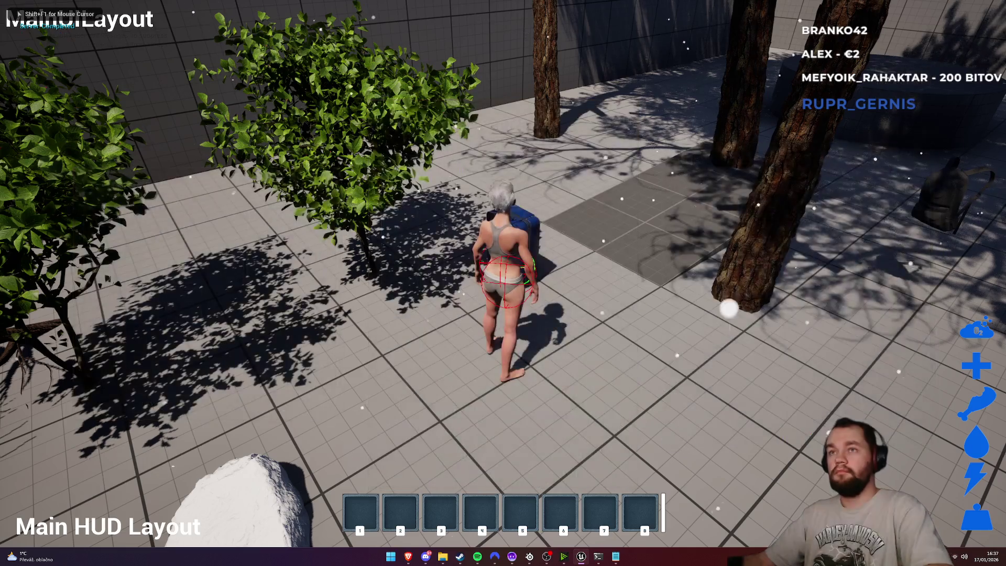
pyautogui.press('w')
pyautogui.press('g')
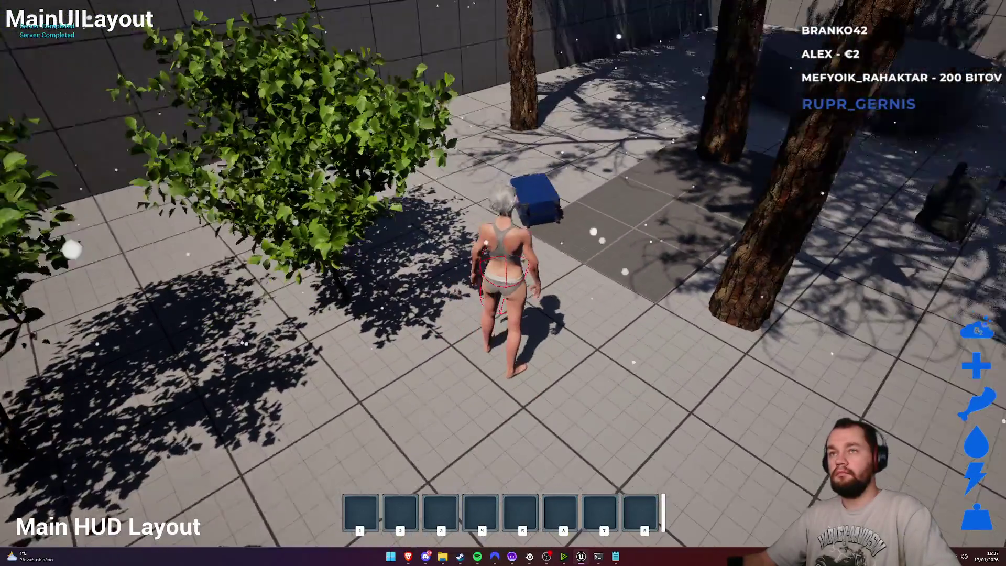
pyautogui.press('e')
pyautogui.press('Tab')
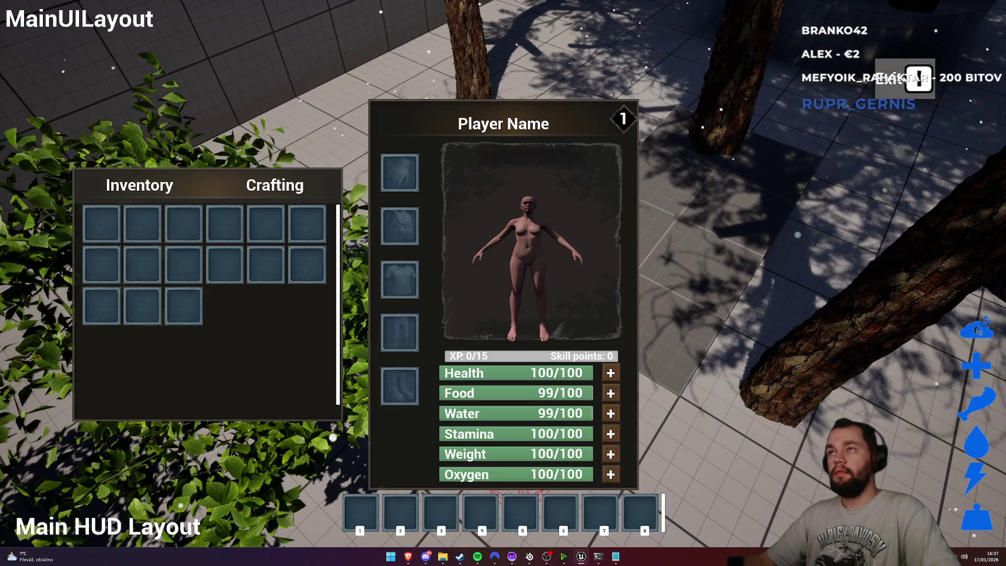
pyautogui.press('Tab')
pyautogui.press('g')
pyautogui.press('e')
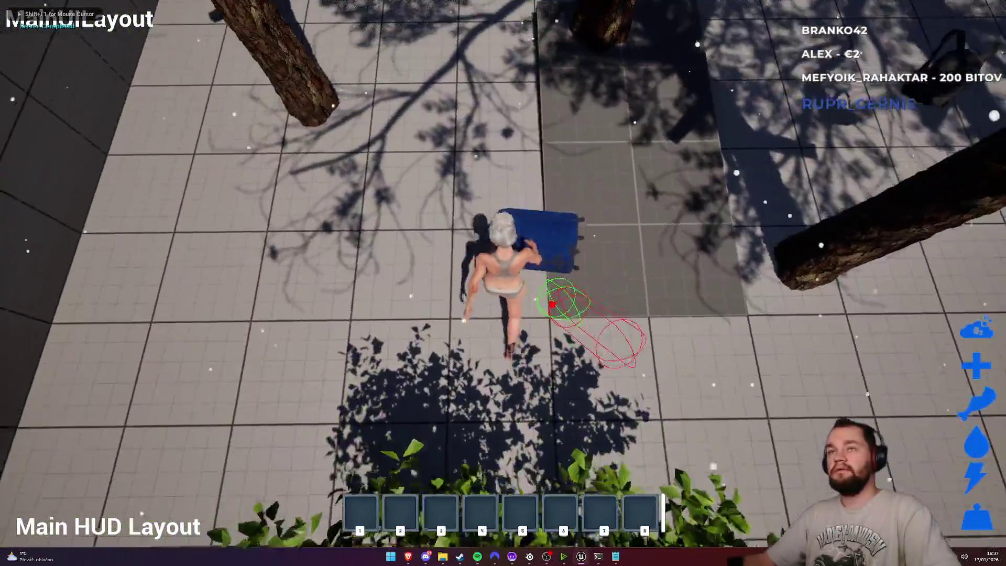
pyautogui.press('Tab')
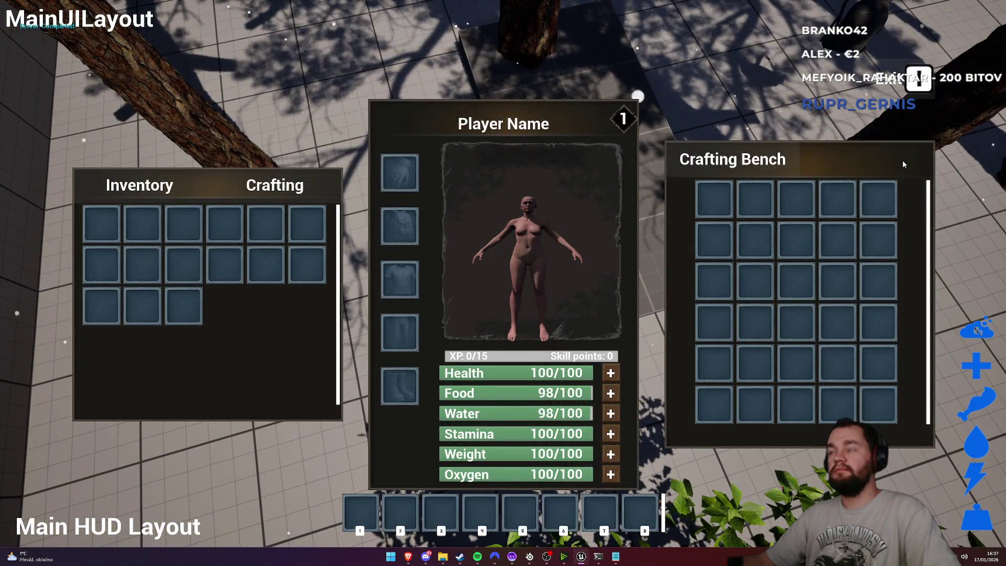
pyautogui.click(917, 79)
pyautogui.press('Tab')
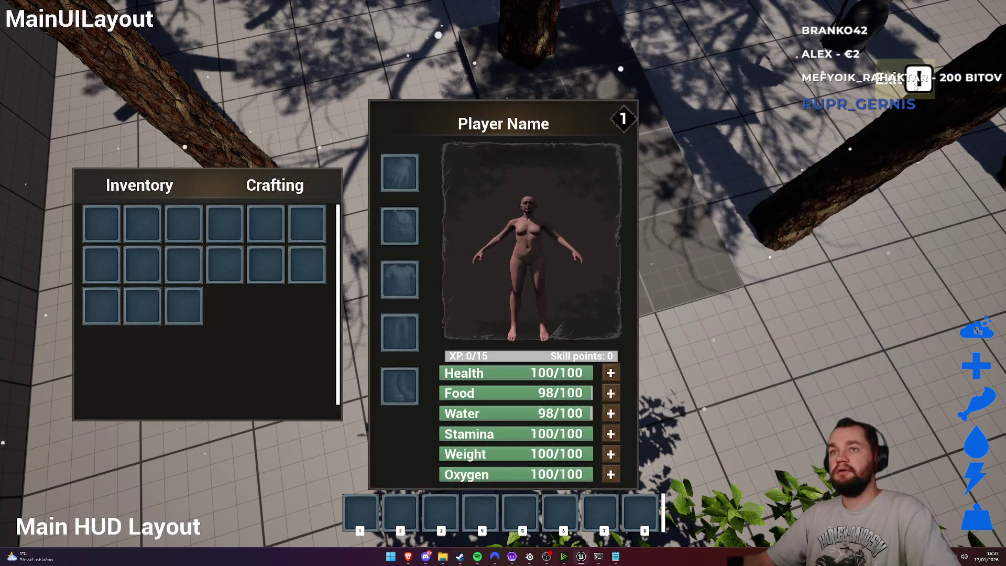
pyautogui.press('Tab')
pyautogui.press('Tab')
pyautogui.press('Tab')
pyautogui.press('Tab')
pyautogui.press('Tab')
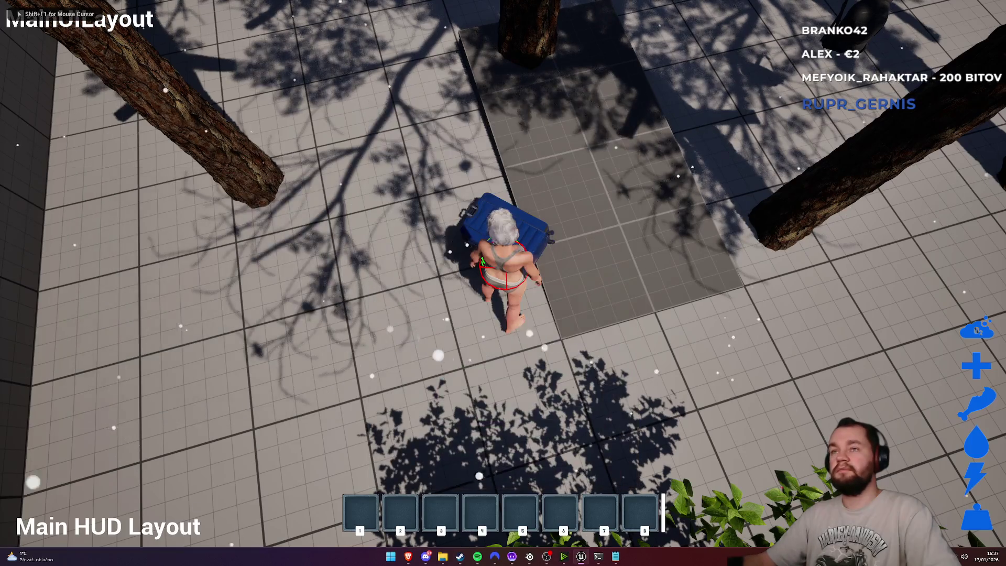
pyautogui.press('w')
pyautogui.press('super')
pyautogui.press('super')
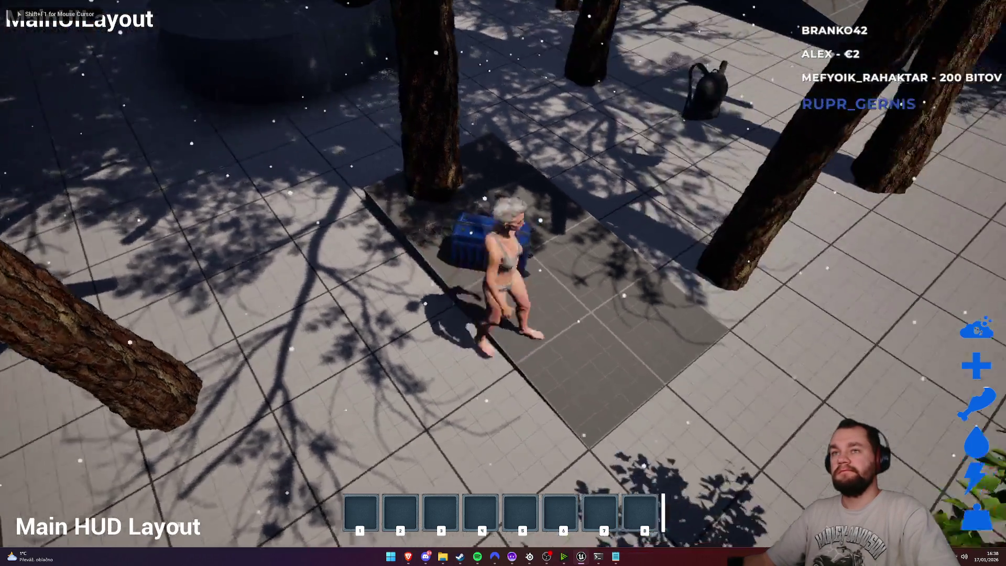
pyautogui.press('e')
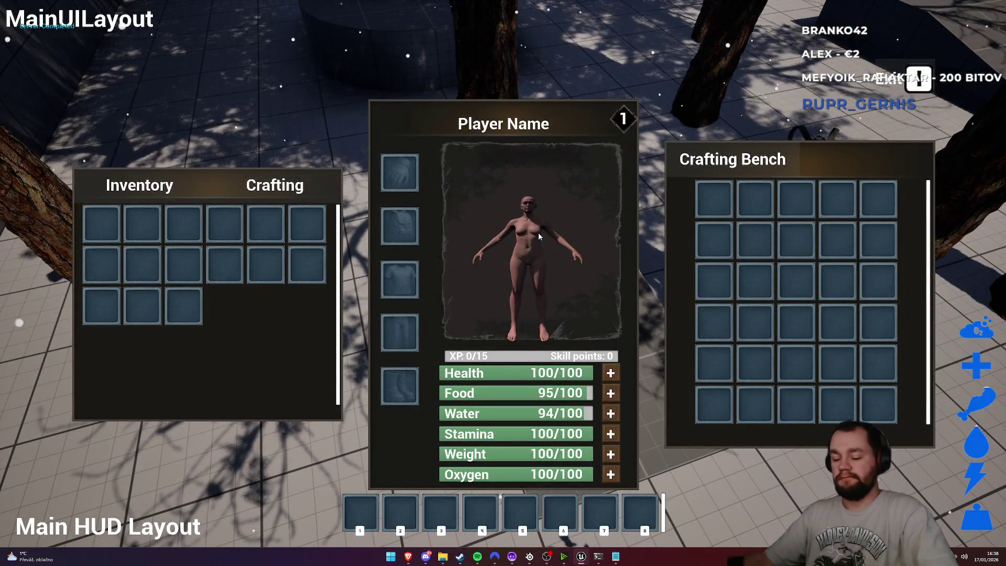
pyautogui.press('e')
pyautogui.press('e')
pyautogui.press('e')
pyautogui.press('e')
pyautogui.press('e')
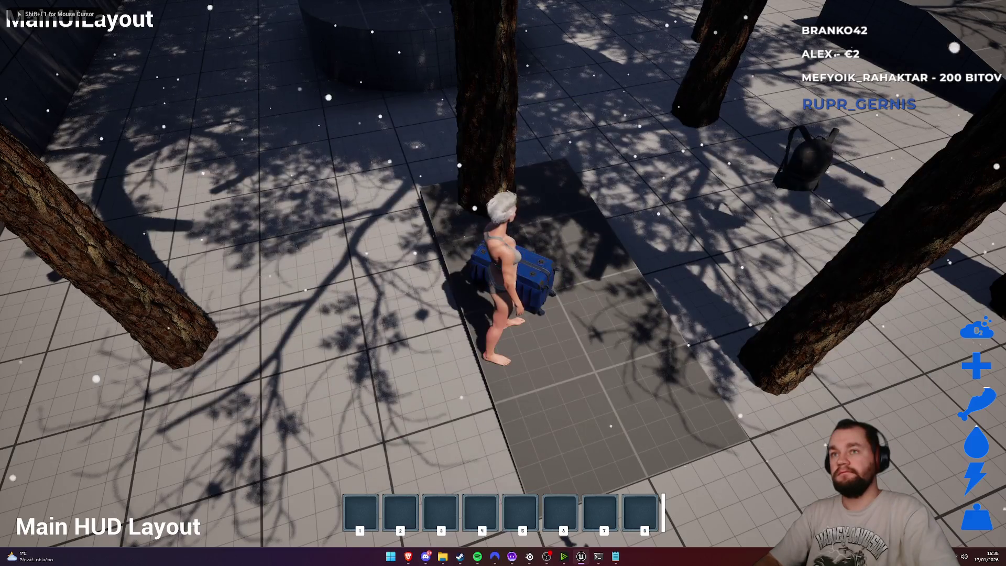
pyautogui.press('e')
pyautogui.press('e')
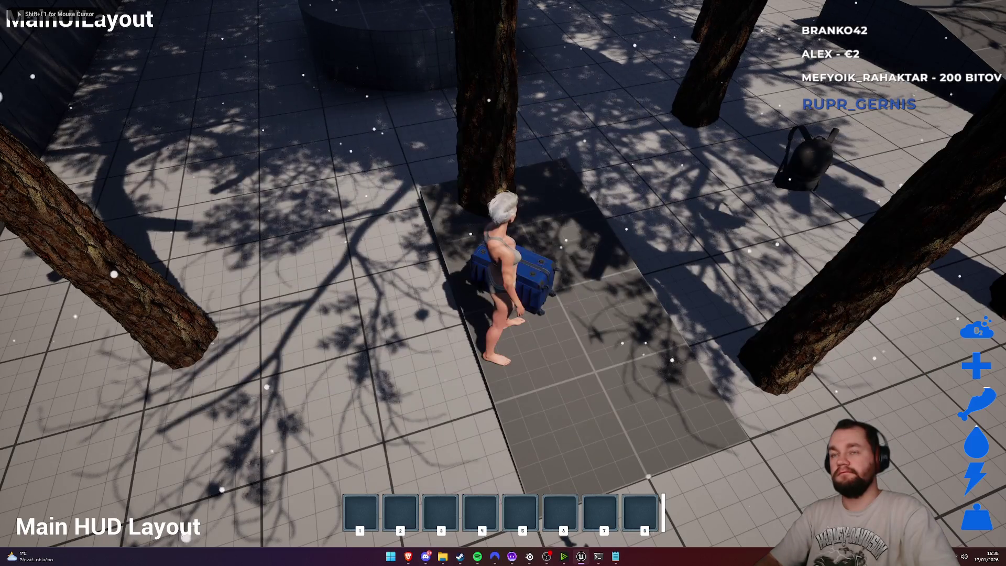
pyautogui.press('s')
pyautogui.press('e')
pyautogui.press('e')
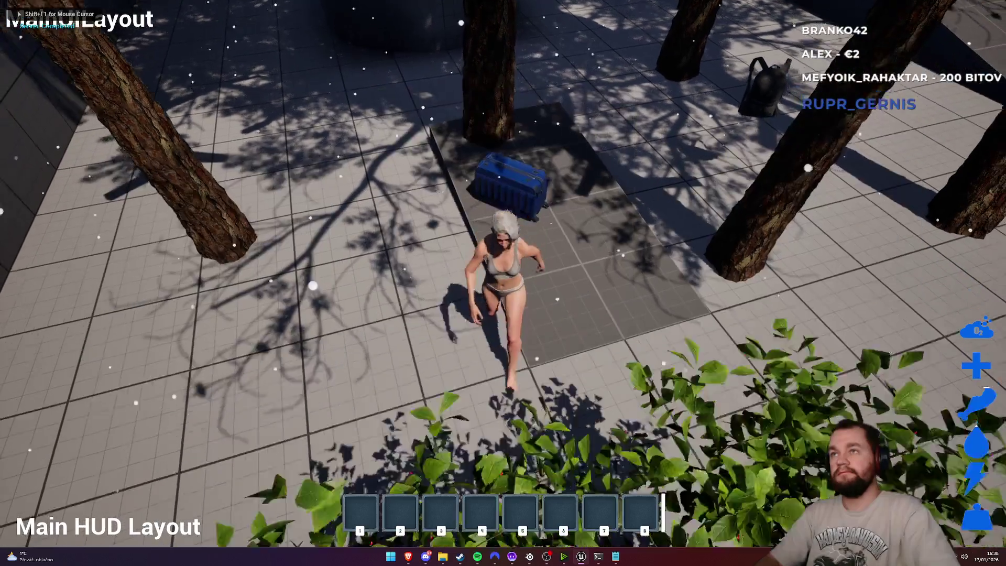
pyautogui.press('e')
pyautogui.press('e')
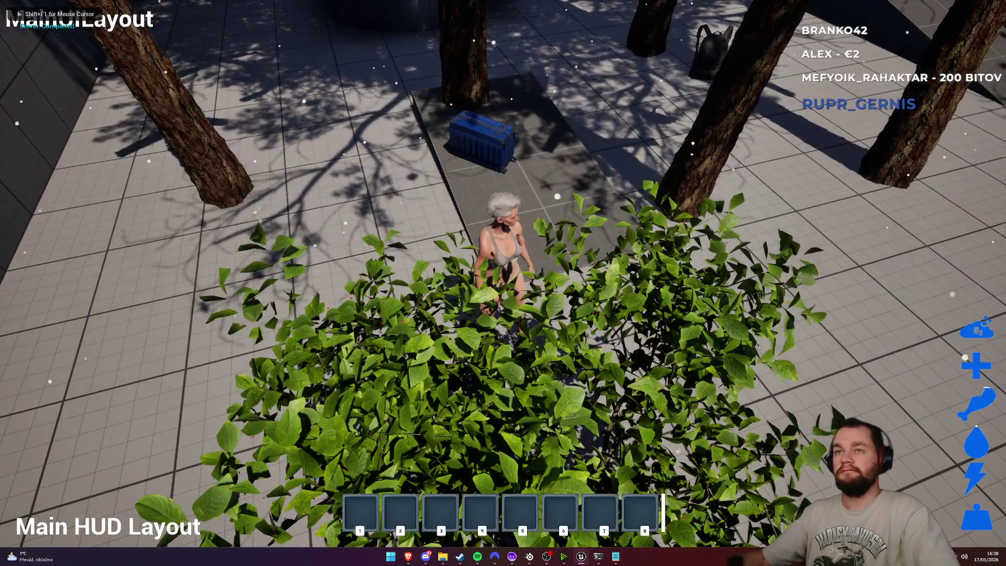
pyautogui.press('f')
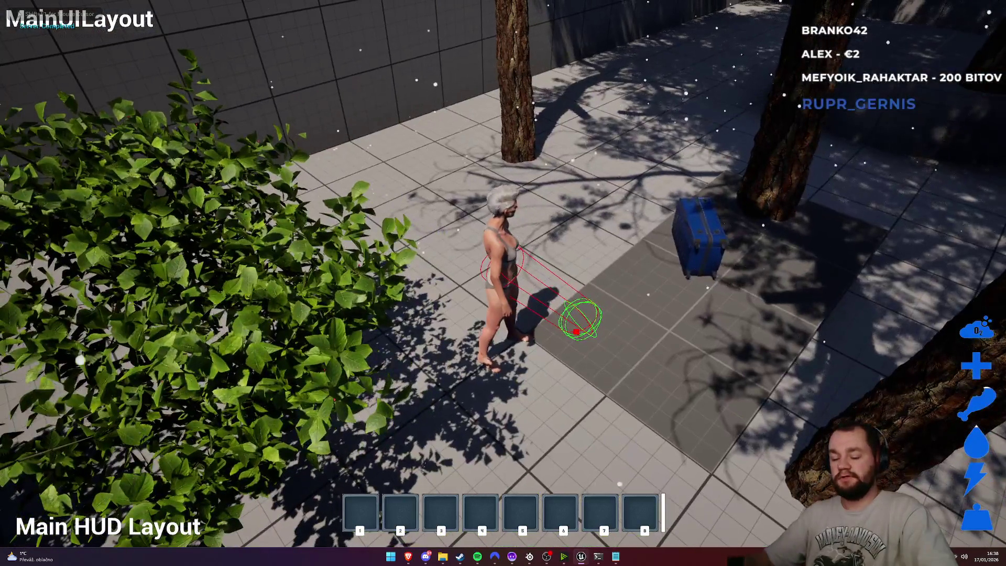
pyautogui.press('e')
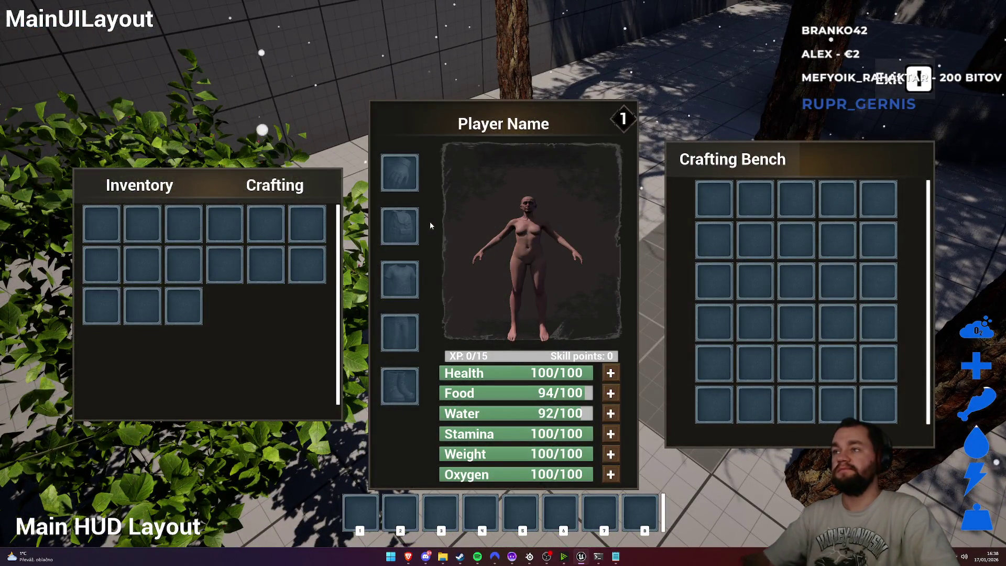
pyautogui.press('e')
pyautogui.press('e')
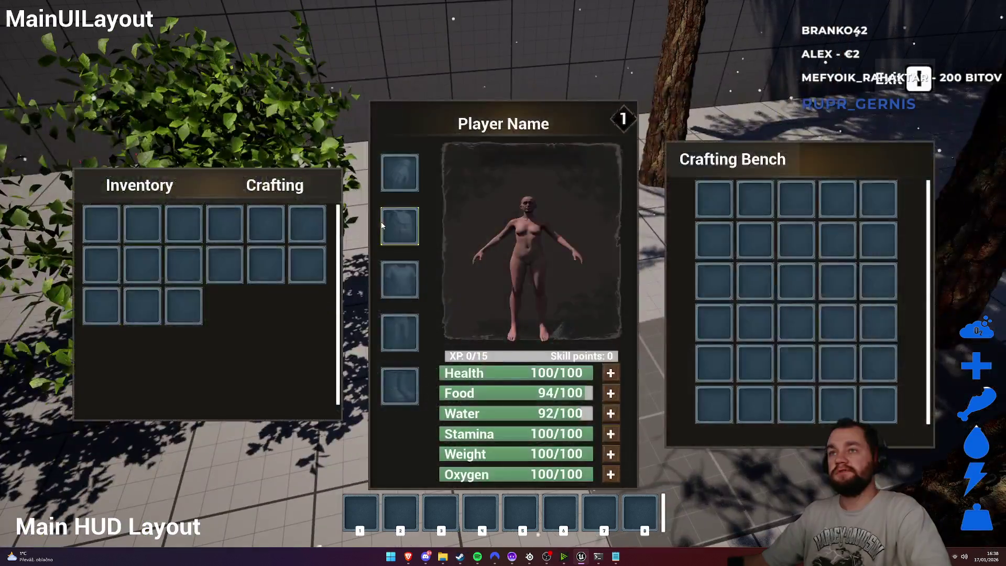
pyautogui.press('e')
pyautogui.press('e')
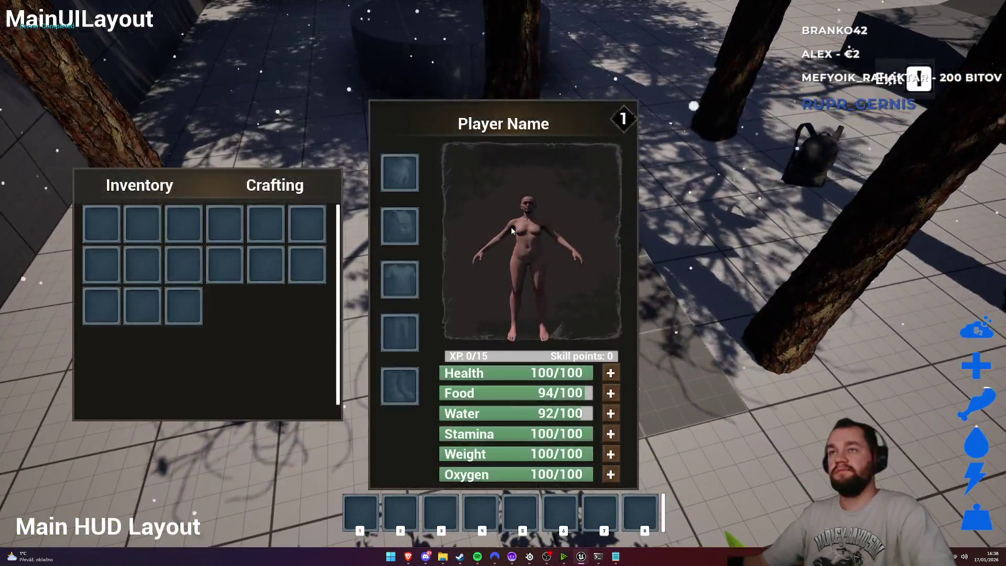
pyautogui.press('e')
pyautogui.press('e')
pyautogui.press('e')
pyautogui.press('e')
pyautogui.press('e')
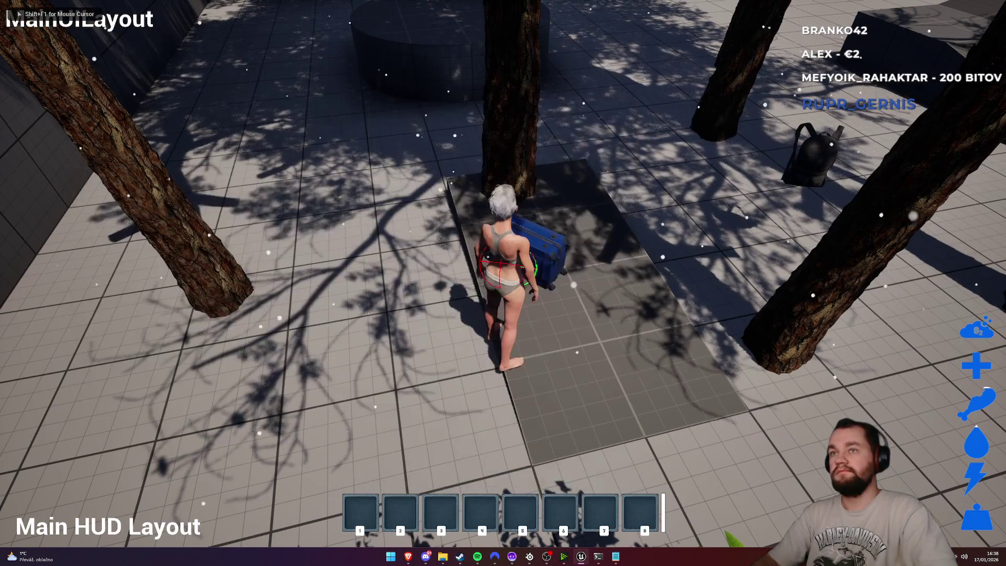
pyautogui.press('e')
pyautogui.press('e')
pyautogui.press('e')
pyautogui.press('e')
pyautogui.press('e')
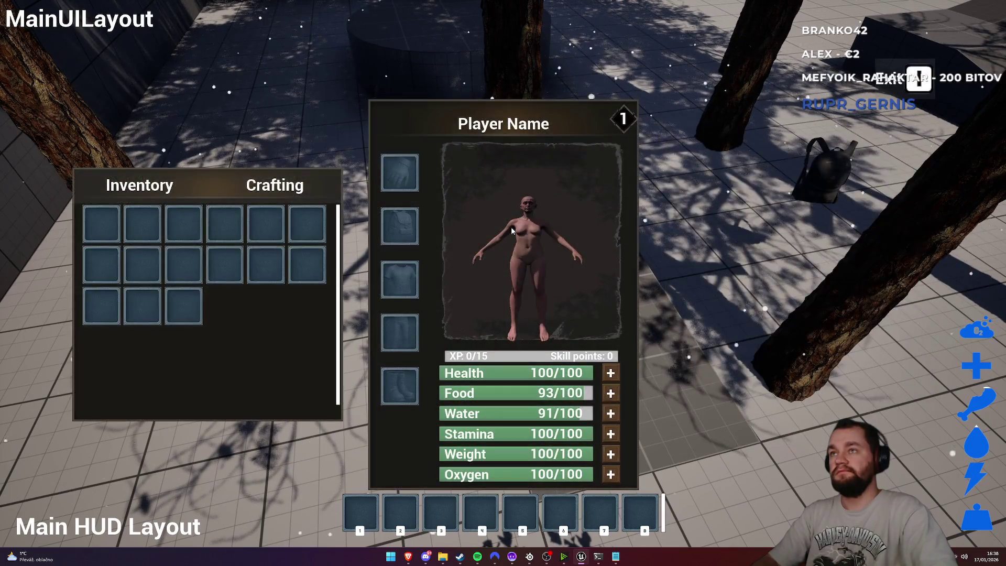
pyautogui.press('e')
pyautogui.press('e')
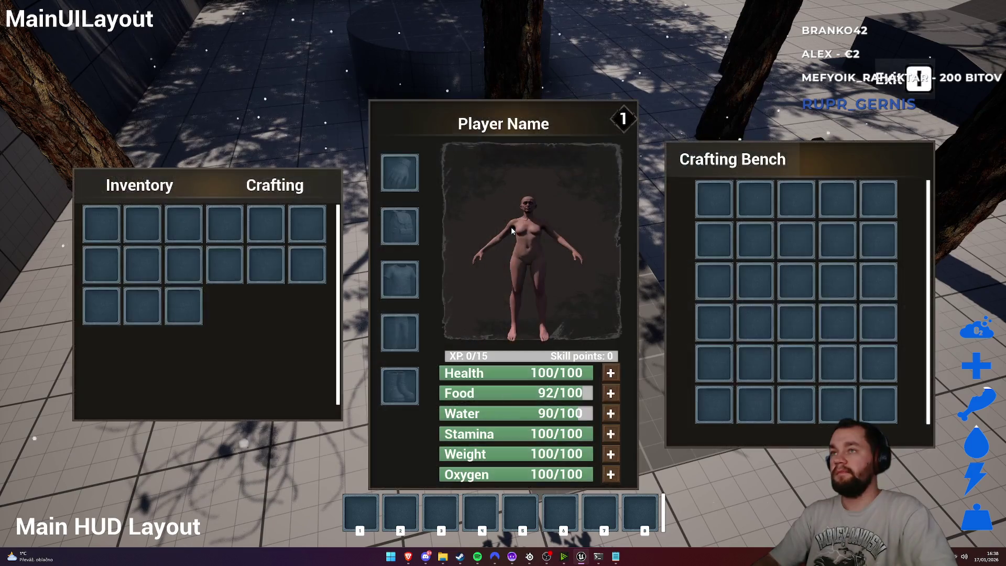
pyautogui.press('e')
pyautogui.press('e')
pyautogui.press('e')
pyautogui.press('e')
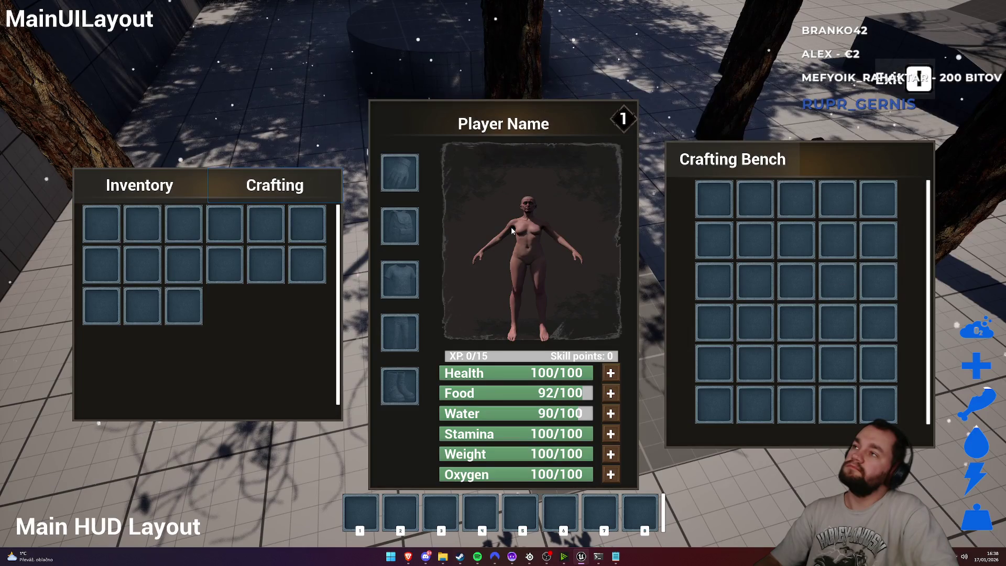
pyautogui.press('e')
pyautogui.press('e')
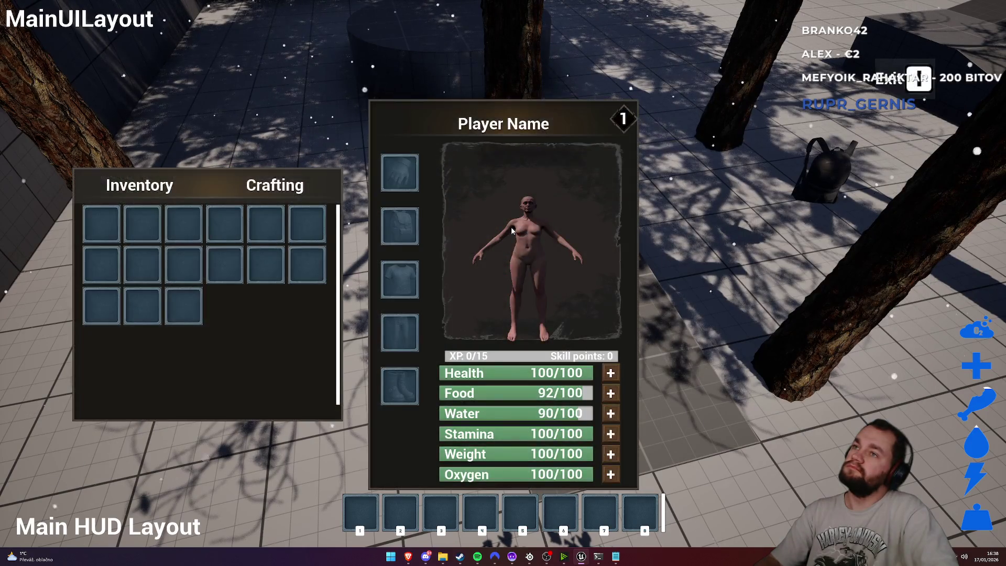
pyautogui.press('e')
pyautogui.press('e')
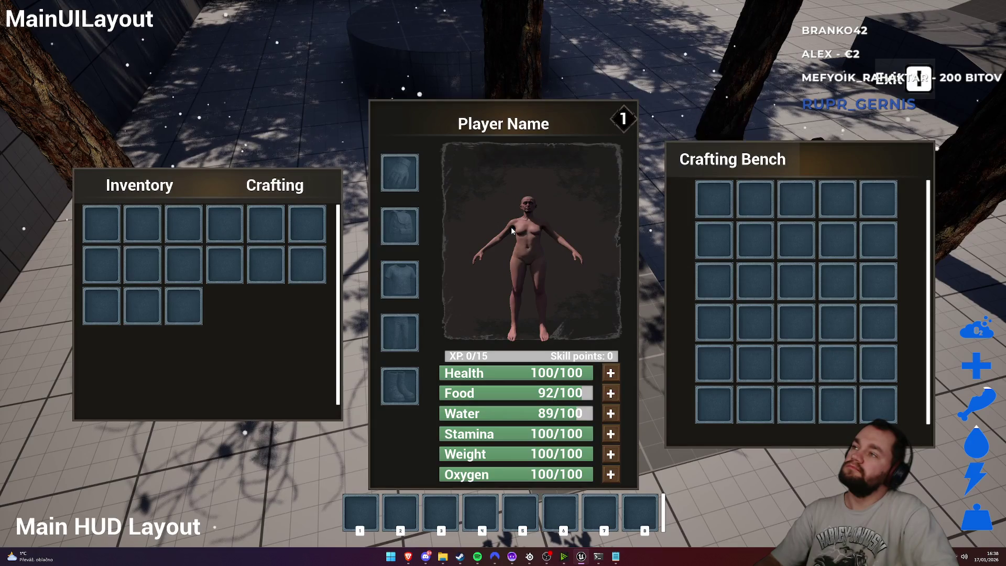
pyautogui.press('e')
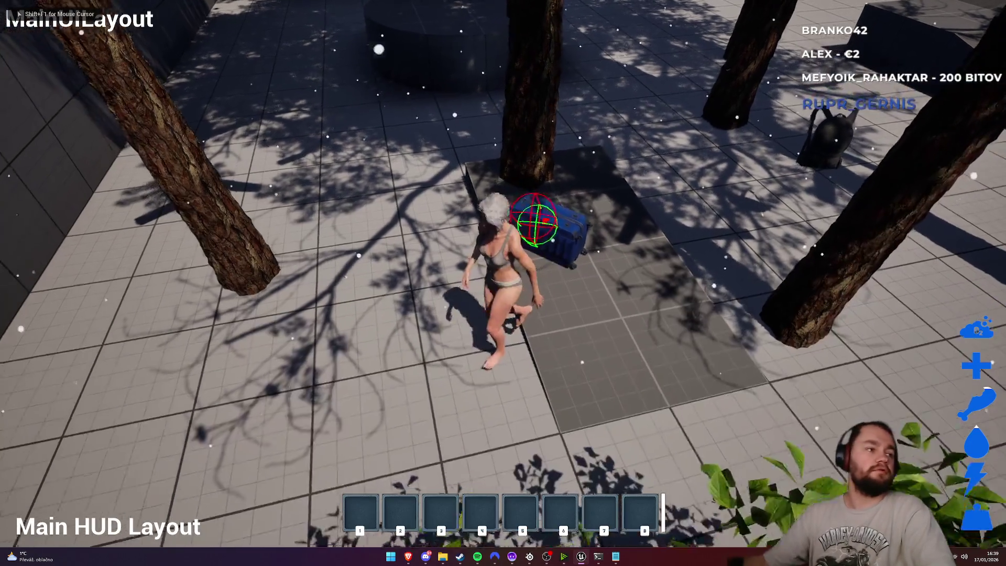
# Run from the suitcase past the trees to the bags, open the Crafting Bench storage with E, then close it
pyautogui.press('w')
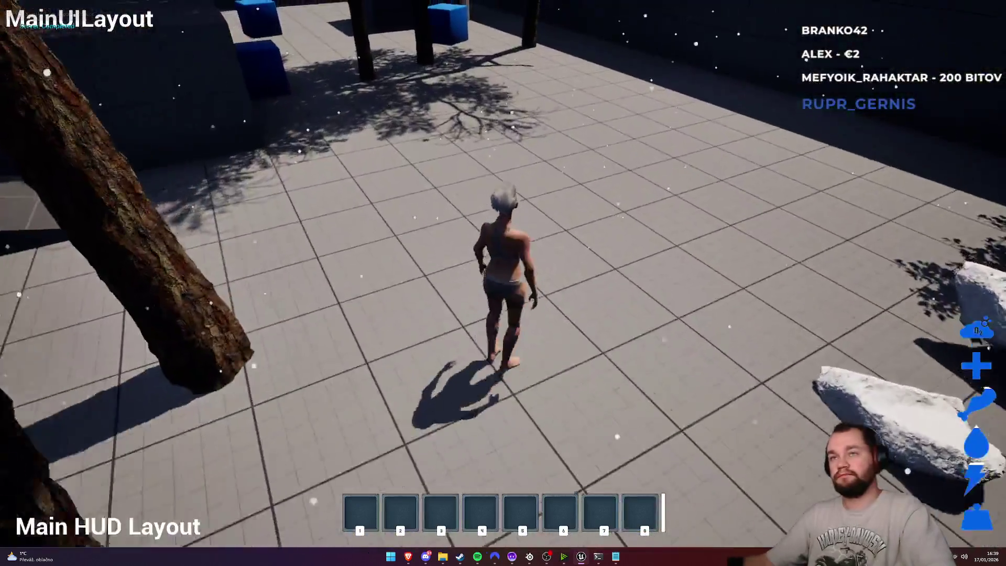
pyautogui.press('w')
pyautogui.press('w')
pyautogui.press('w')
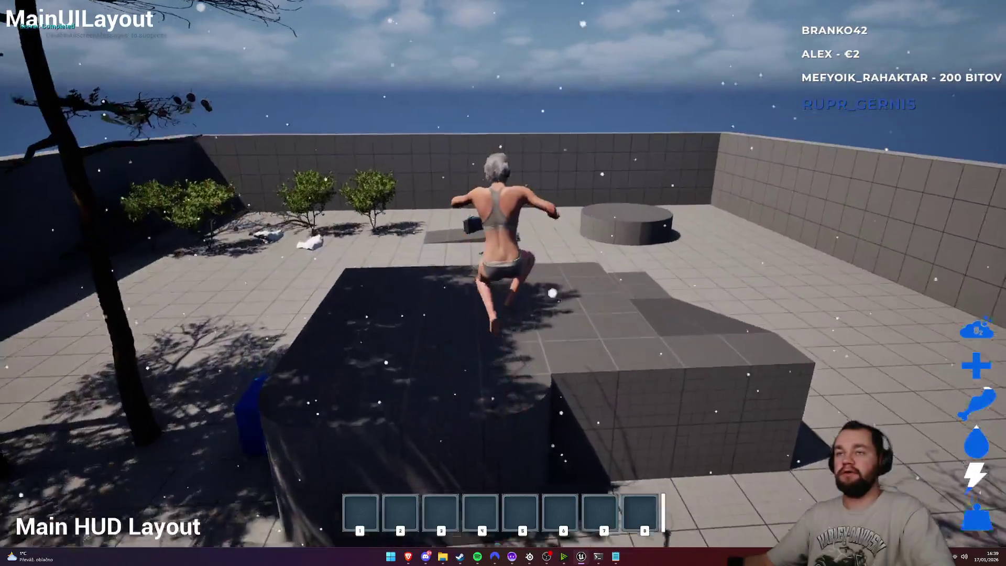
pyautogui.press('w')
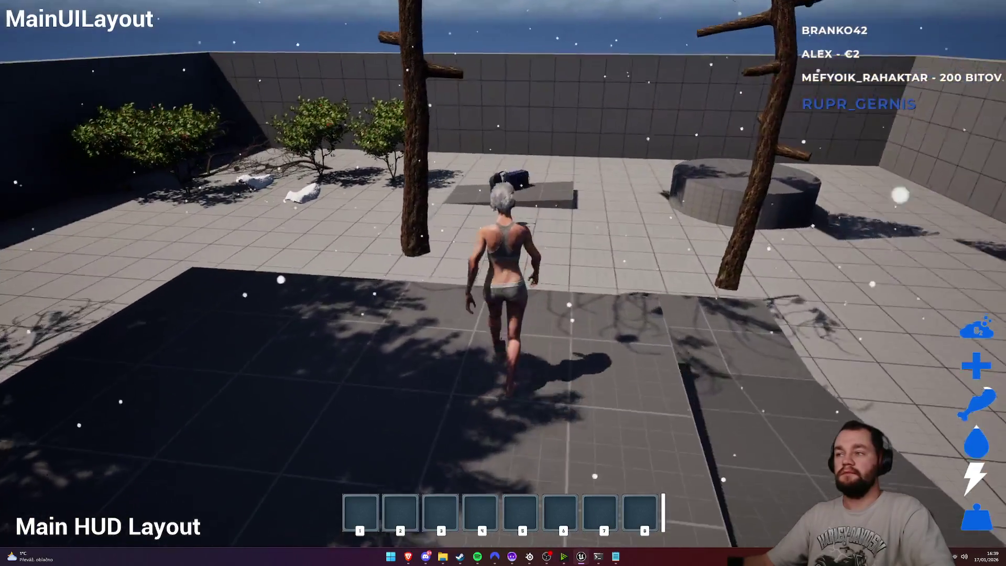
pyautogui.press('w')
pyautogui.press('space')
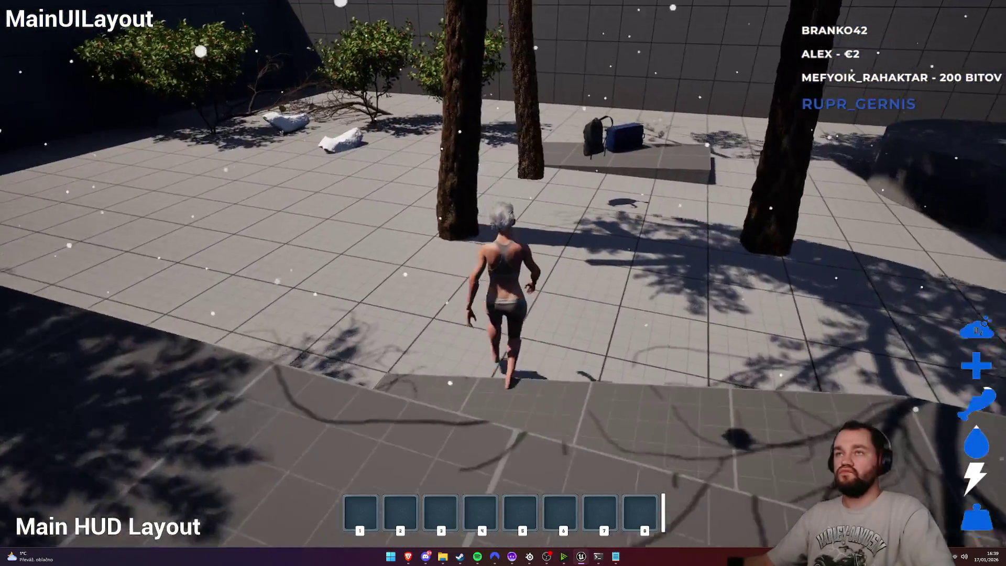
pyautogui.press('w')
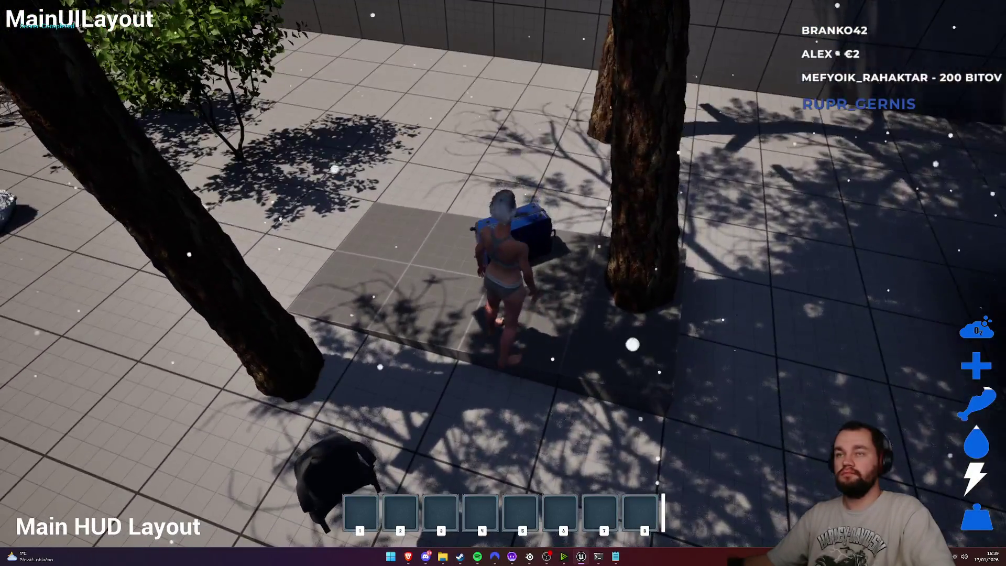
pyautogui.press('Tab')
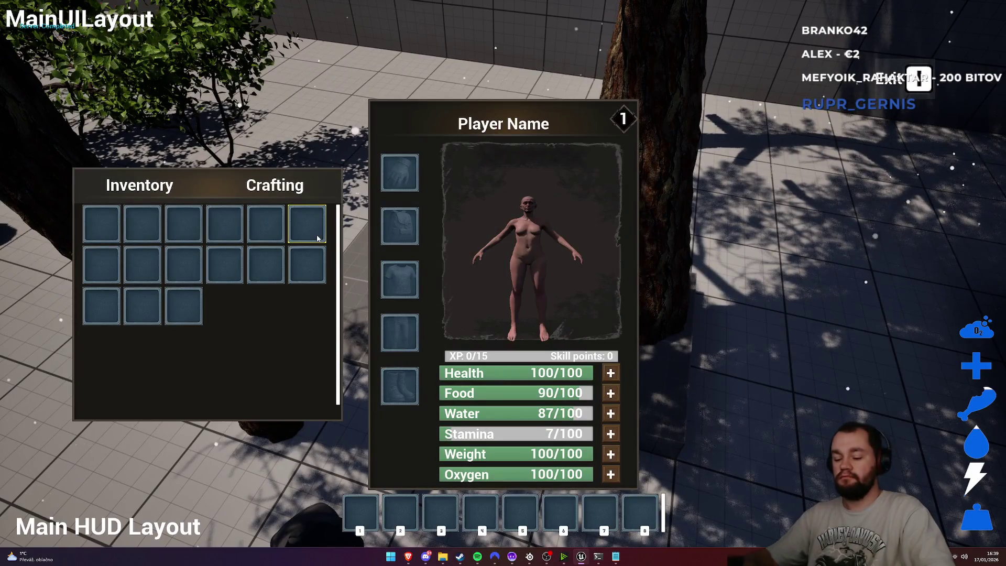
pyautogui.press('Tab')
pyautogui.press('Tab')
pyautogui.press('Tab')
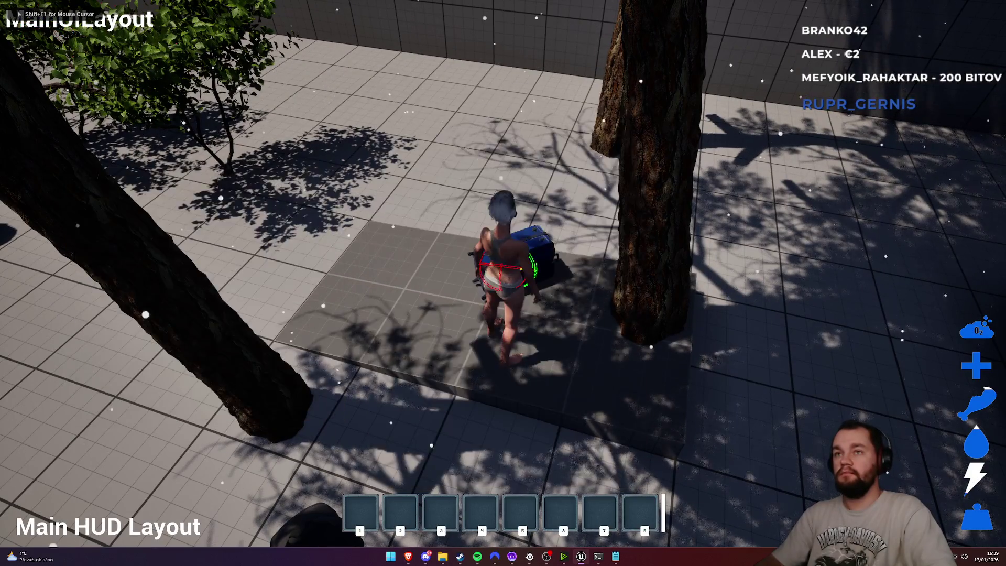
pyautogui.press('e')
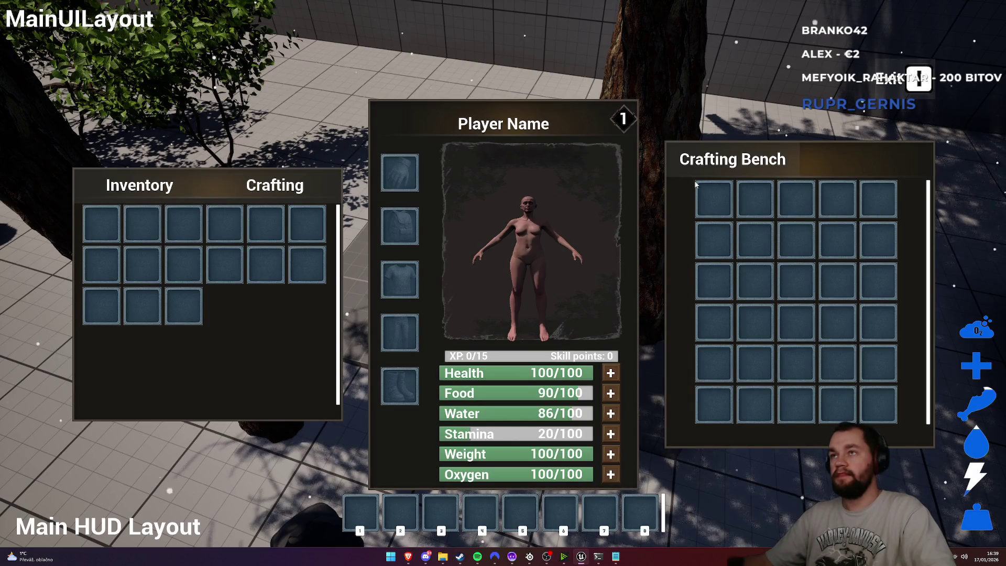
pyautogui.press('Tab')
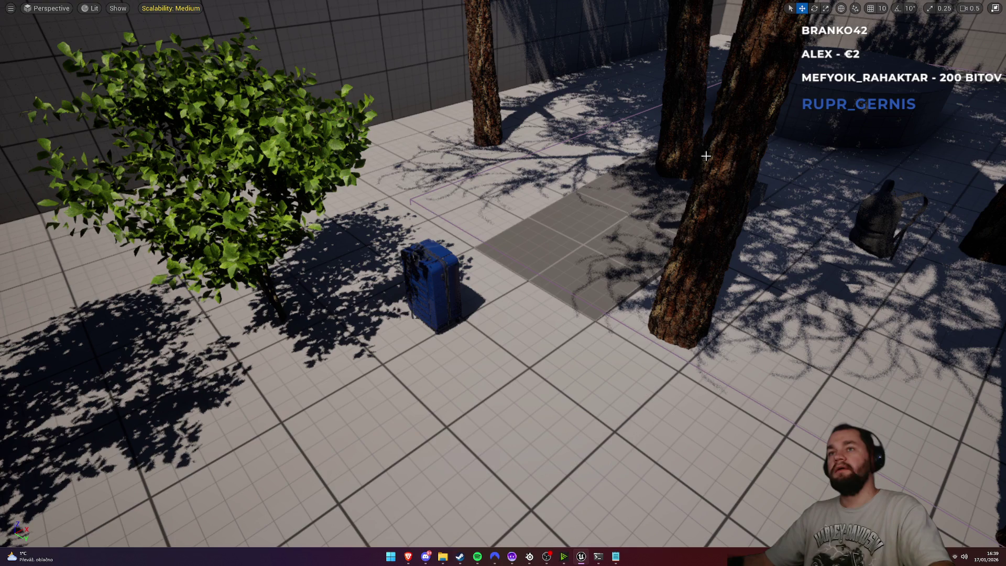
# Stop play, show W_Inventory's SetText nodes, and search 'set button text' from Storage Box Button
pyautogui.press('Escape')
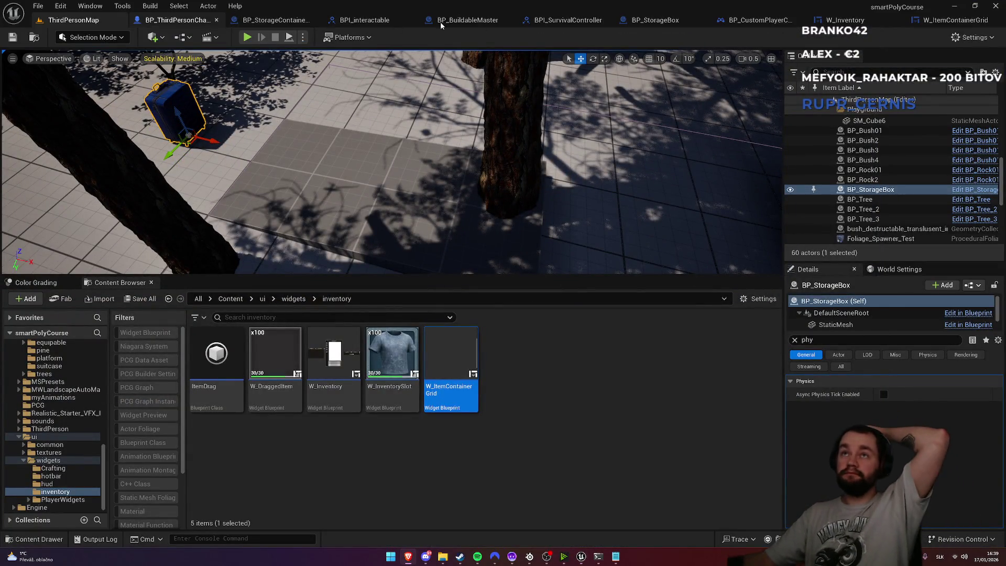
pyautogui.click(835, 19)
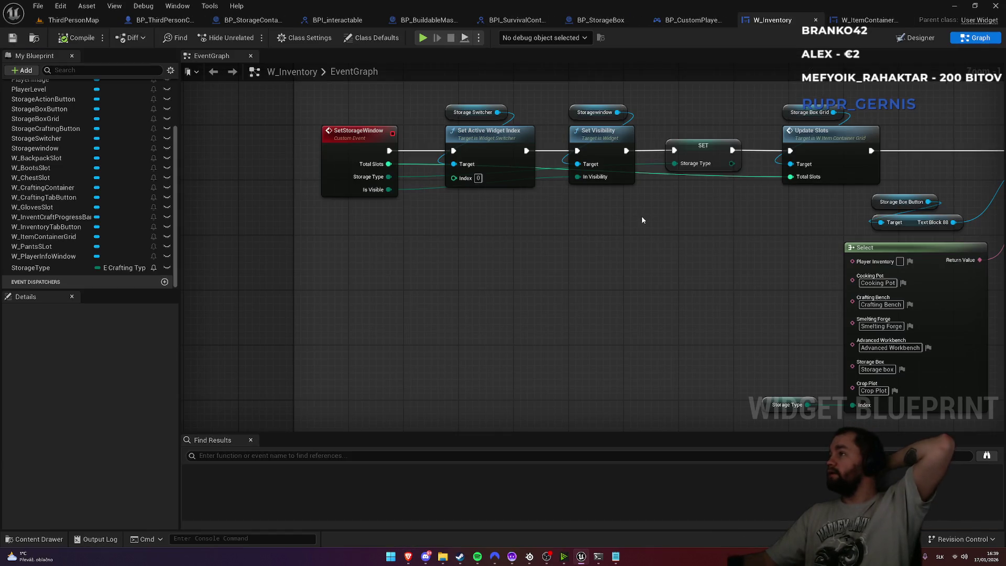
pyautogui.moveTo(634, 231)
pyautogui.mouseDown()
pyautogui.moveTo(550, 310)
pyautogui.moveTo(634, 346)
pyautogui.mouseUp()
pyautogui.moveTo(697, 343); pyautogui.dragTo(436, 347)
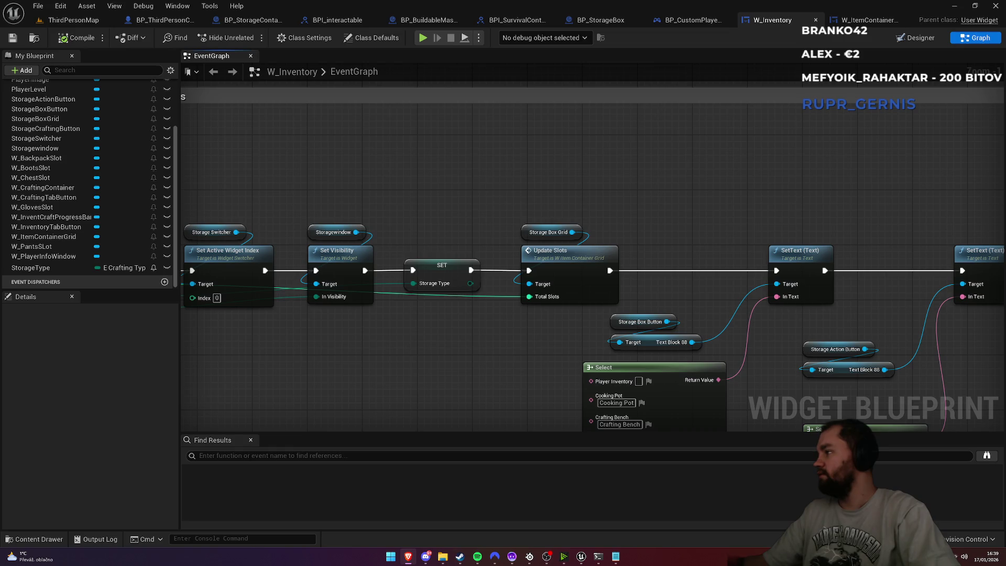
pyautogui.moveTo(698, 297)
pyautogui.mouseDown()
pyautogui.moveTo(552, 285)
pyautogui.moveTo(538, 238)
pyautogui.mouseUp()
pyautogui.write('set but')
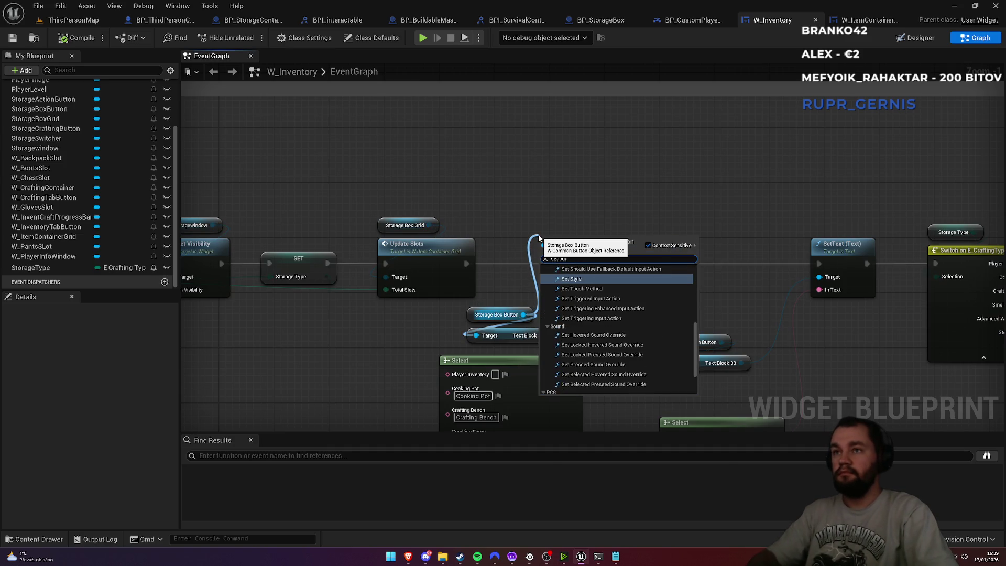
pyautogui.write('ton text')
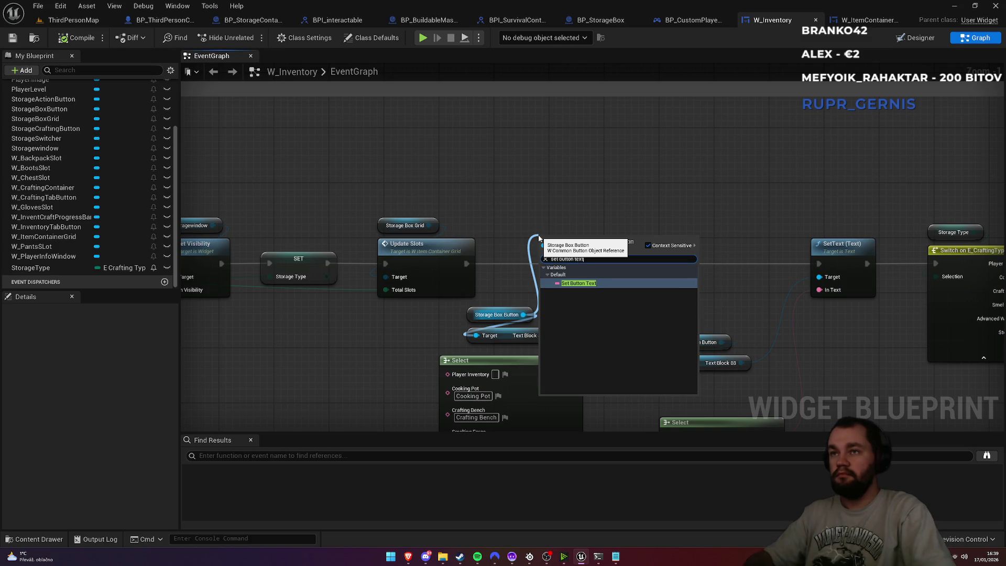
# Add a SET Button Text node on Storage Box Button and delete the old SetText and Text Block 88 nodes
pyautogui.press('Return')
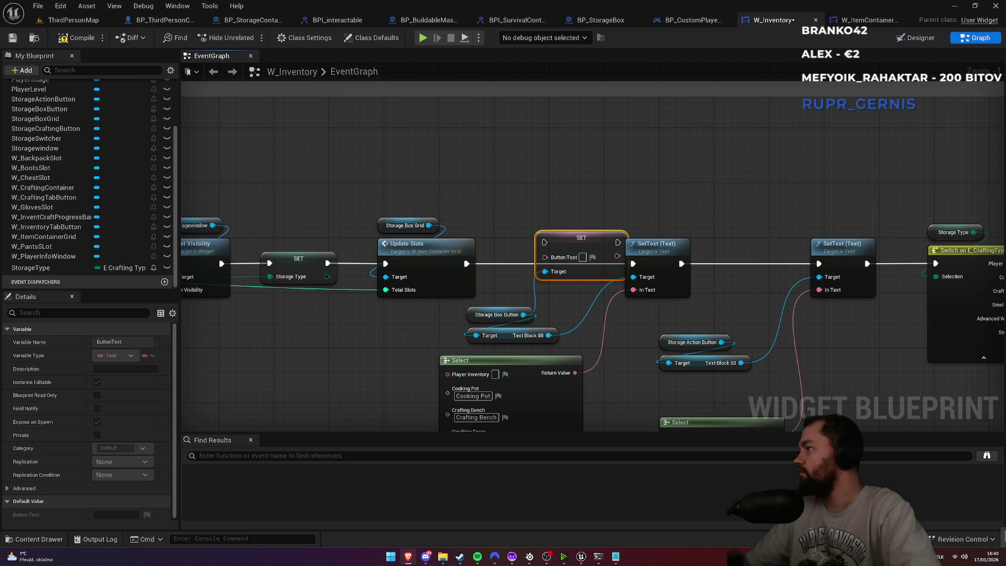
pyautogui.click(631, 293)
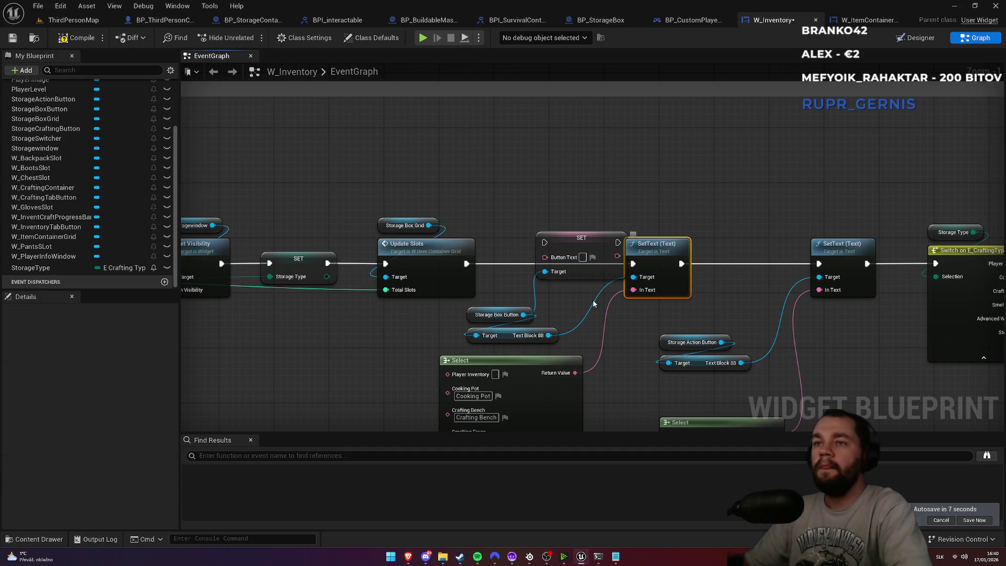
pyautogui.press('Delete')
pyautogui.click(518, 335)
pyautogui.press('Delete')
# Chain Update Slots through the SET node into SetText, feeding Button Text from the Select result
pyautogui.moveTo(466, 263)
pyautogui.mouseDown()
pyautogui.moveTo(524, 299)
pyautogui.moveTo(527, 259)
pyautogui.moveTo(545, 242)
pyautogui.moveTo(554, 264)
pyautogui.mouseUp()
pyautogui.moveTo(477, 315); pyautogui.dragTo(545, 239)
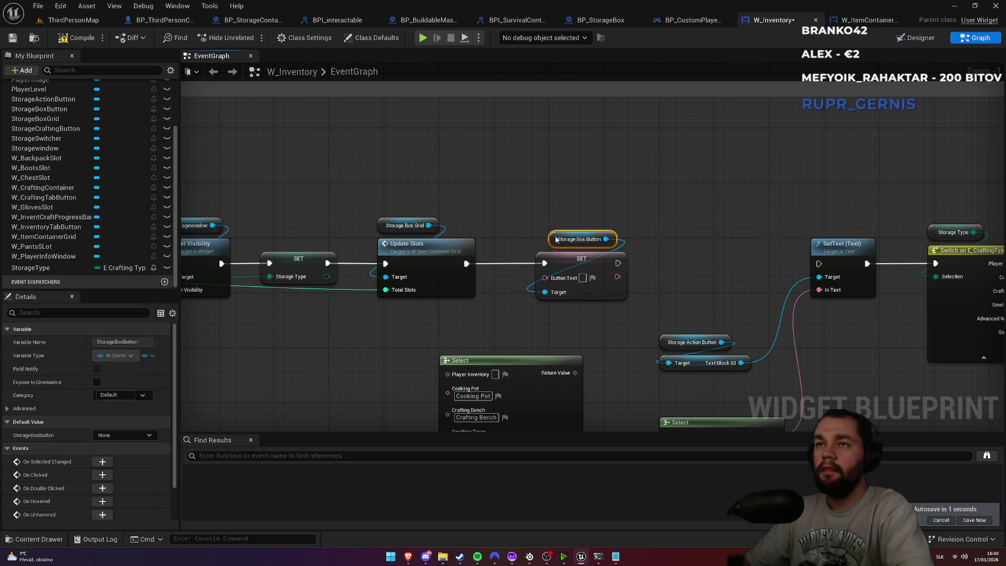
pyautogui.moveTo(602, 277); pyautogui.dragTo(603, 276)
pyautogui.moveTo(603, 277); pyautogui.dragTo(589, 277)
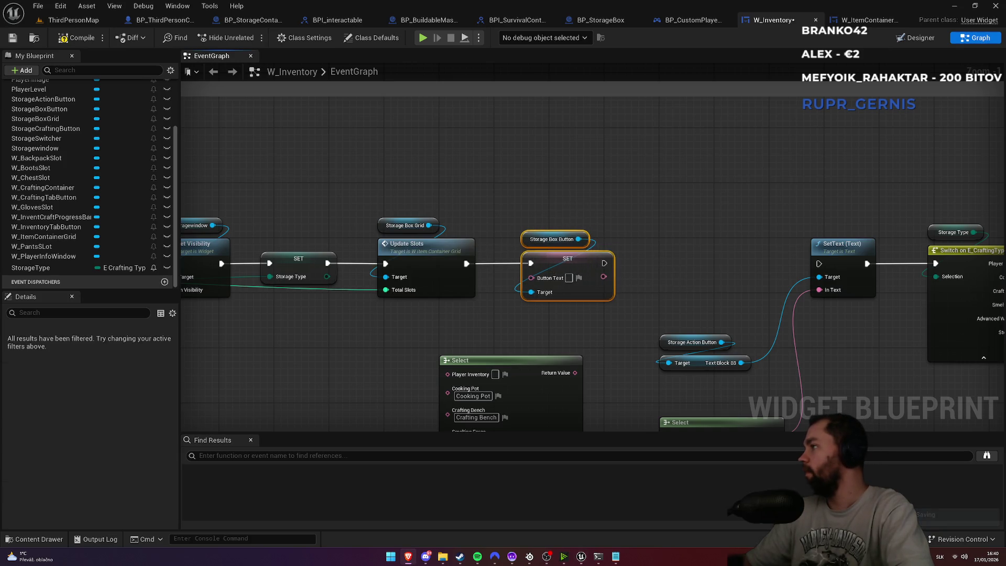
pyautogui.moveTo(575, 373); pyautogui.dragTo(532, 277)
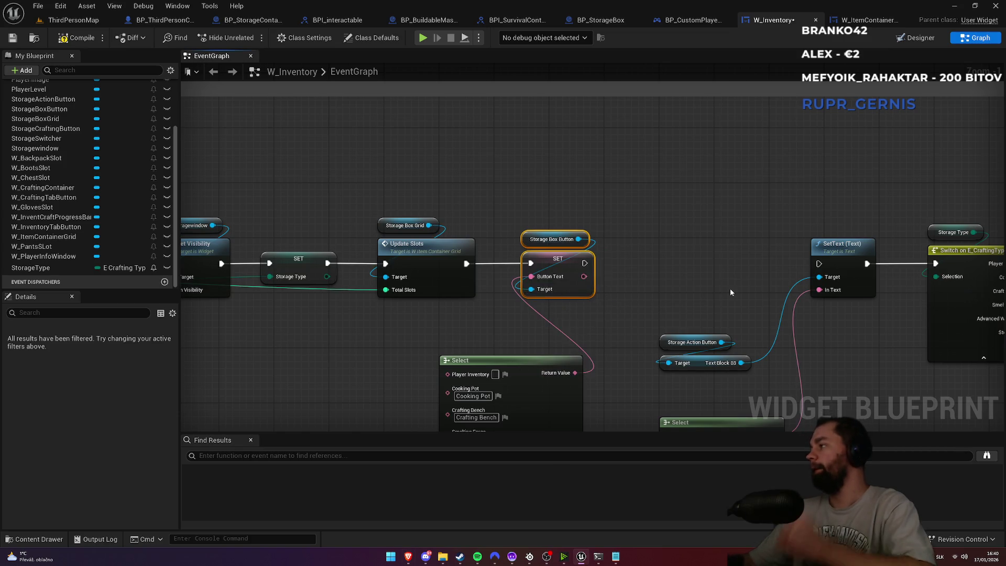
pyautogui.moveTo(584, 263); pyautogui.dragTo(818, 264)
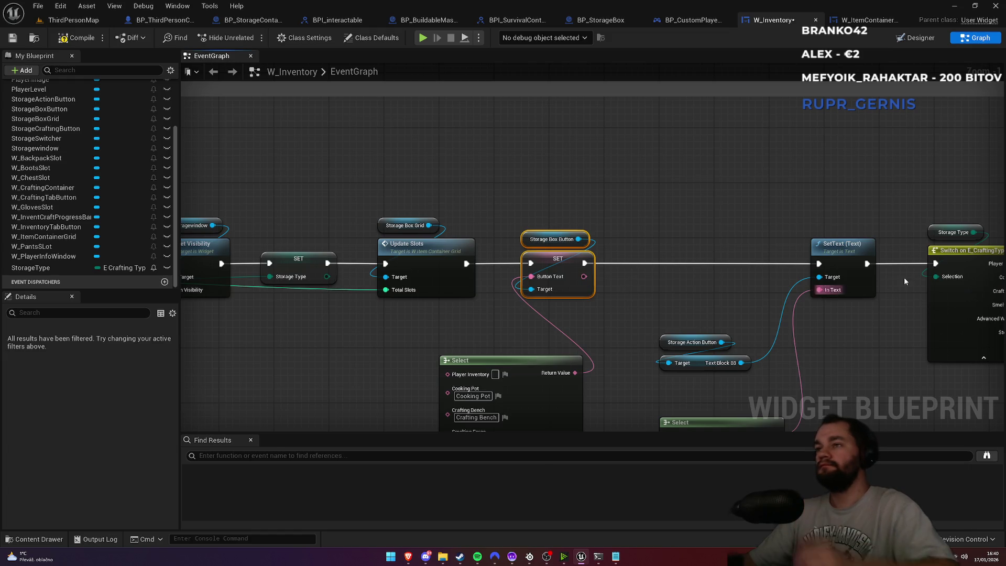
pyautogui.moveTo(609, 202)
pyautogui.mouseDown()
pyautogui.moveTo(598, 250)
pyautogui.moveTo(557, 267)
pyautogui.mouseUp()
# Duplicate the SET node for Storage Action Button, replacing its old SetText and chaining it into the Switch
pyautogui.hotkey('ctrl', 'c')
pyautogui.hotkey('ctrl', 'v')
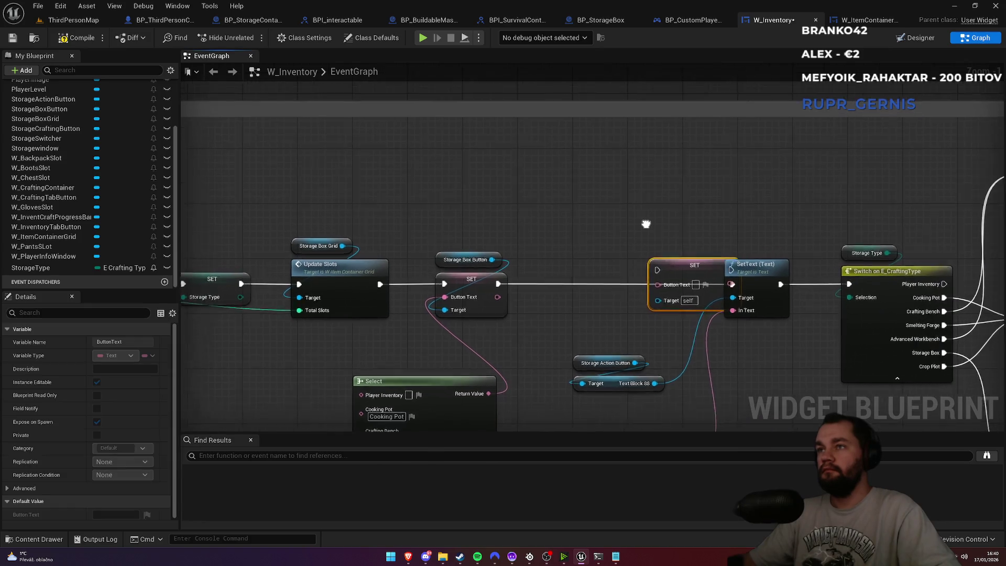
pyautogui.moveTo(654, 300); pyautogui.dragTo(632, 364)
pyautogui.moveTo(654, 276); pyautogui.dragTo(494, 286)
pyautogui.click(766, 273)
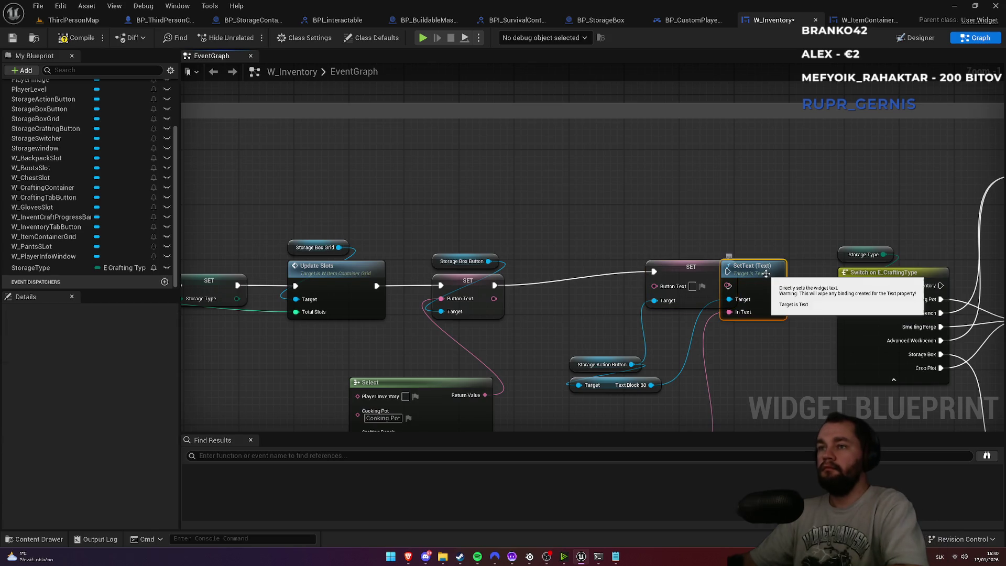
pyautogui.press('Delete')
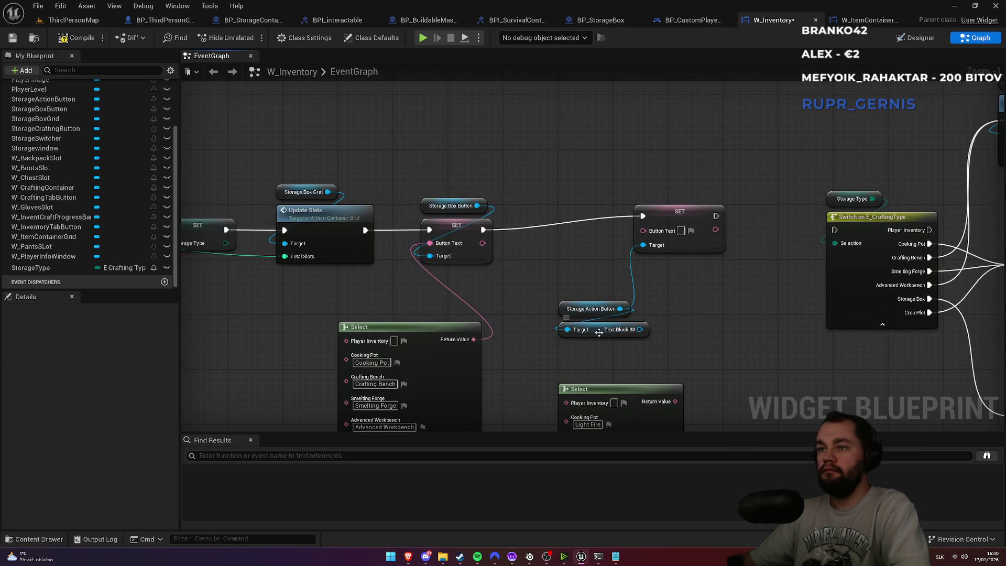
pyautogui.click(599, 332)
pyautogui.press('Delete')
pyautogui.moveTo(675, 401)
pyautogui.mouseDown()
pyautogui.moveTo(656, 247)
pyautogui.moveTo(643, 231)
pyautogui.moveTo(672, 245)
pyautogui.moveTo(673, 234)
pyautogui.moveTo(835, 229)
pyautogui.mouseUp()
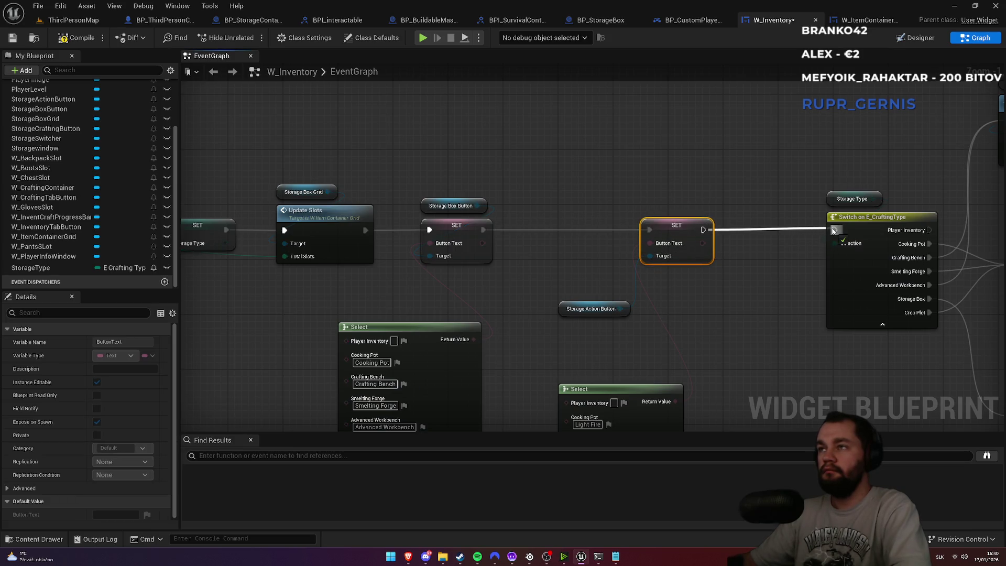
# Arrange the action button SET and Select nodes, wiring Storage Type into the second Select's Index
pyautogui.moveTo(562, 306); pyautogui.dragTo(644, 211)
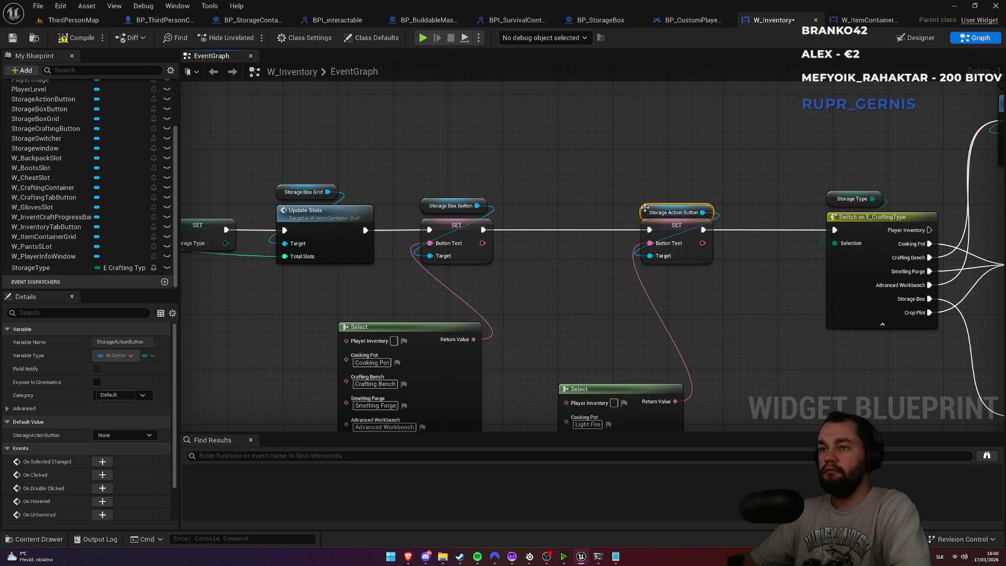
pyautogui.click(631, 108)
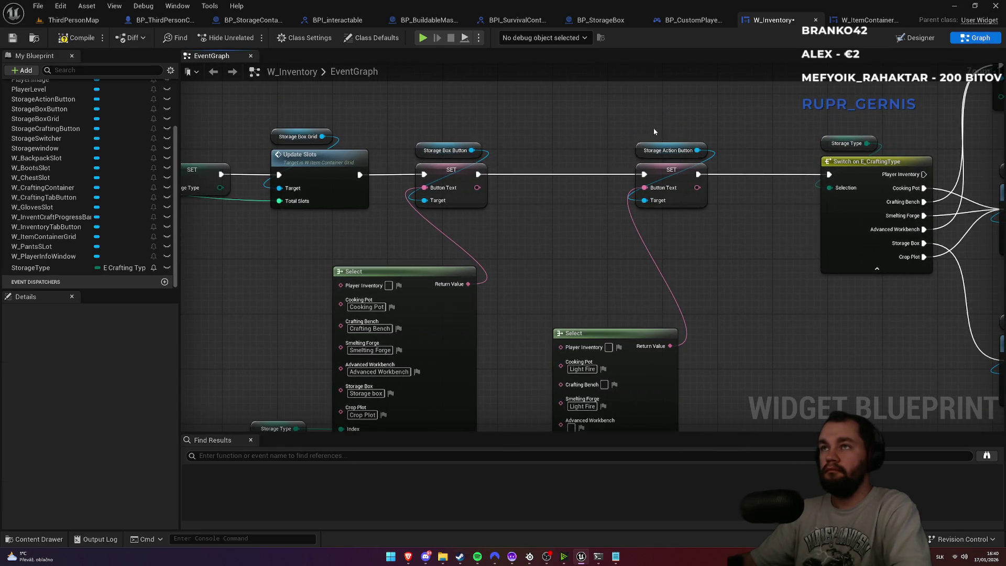
pyautogui.moveTo(652, 128); pyautogui.dragTo(681, 212)
pyautogui.moveTo(678, 176); pyautogui.dragTo(750, 174)
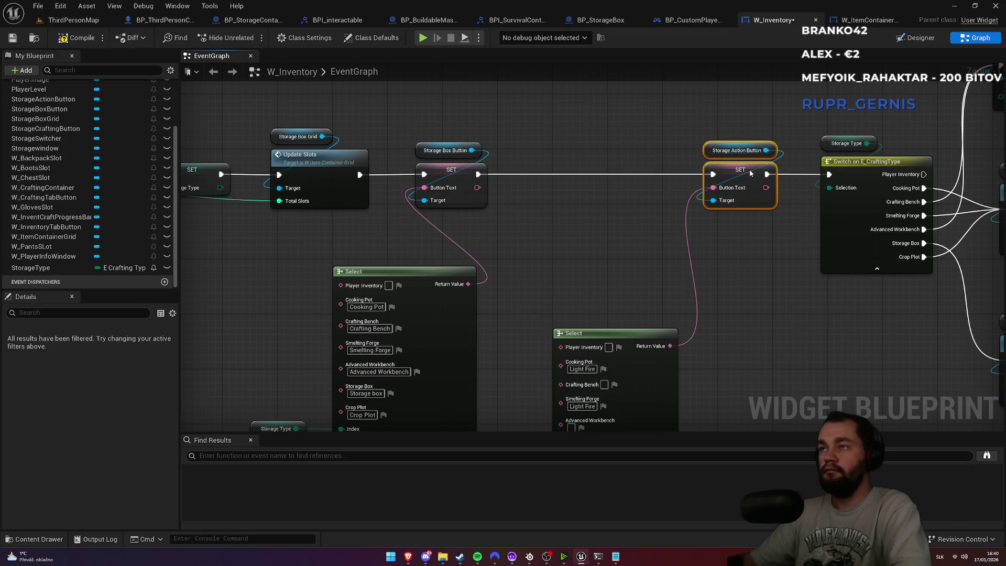
pyautogui.moveTo(662, 241)
pyautogui.mouseDown()
pyautogui.moveTo(660, 253)
pyautogui.moveTo(699, 135)
pyautogui.mouseUp()
pyautogui.moveTo(530, 361)
pyautogui.mouseDown()
pyautogui.moveTo(560, 312)
pyautogui.moveTo(551, 313)
pyautogui.mouseUp()
pyautogui.moveTo(540, 231)
pyautogui.mouseDown()
pyautogui.moveTo(606, 273)
pyautogui.moveTo(583, 331)
pyautogui.mouseUp()
pyautogui.moveTo(574, 123)
pyautogui.mouseDown()
pyautogui.moveTo(544, 171)
pyautogui.moveTo(614, 155)
pyautogui.mouseUp()
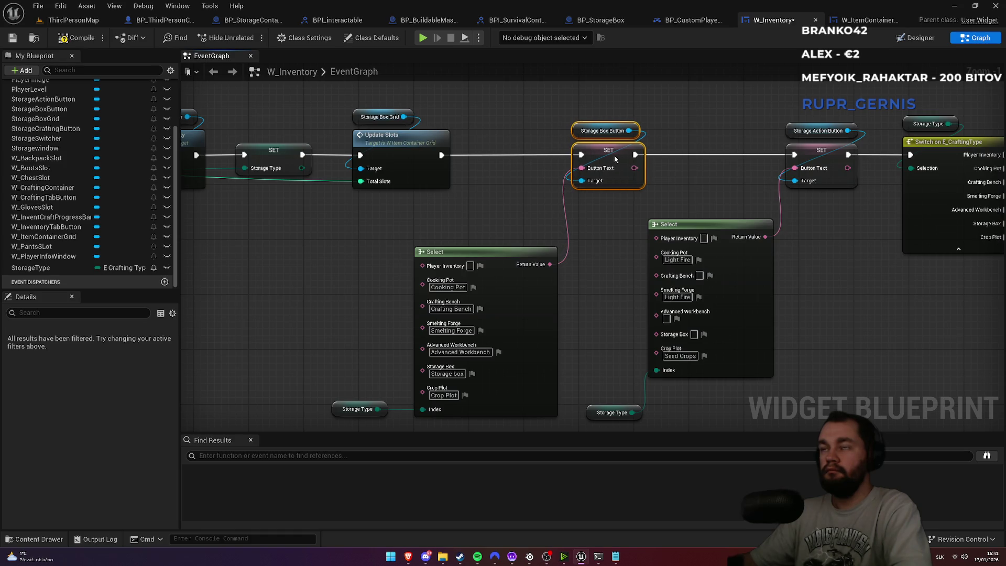
pyautogui.moveTo(489, 253); pyautogui.dragTo(486, 227)
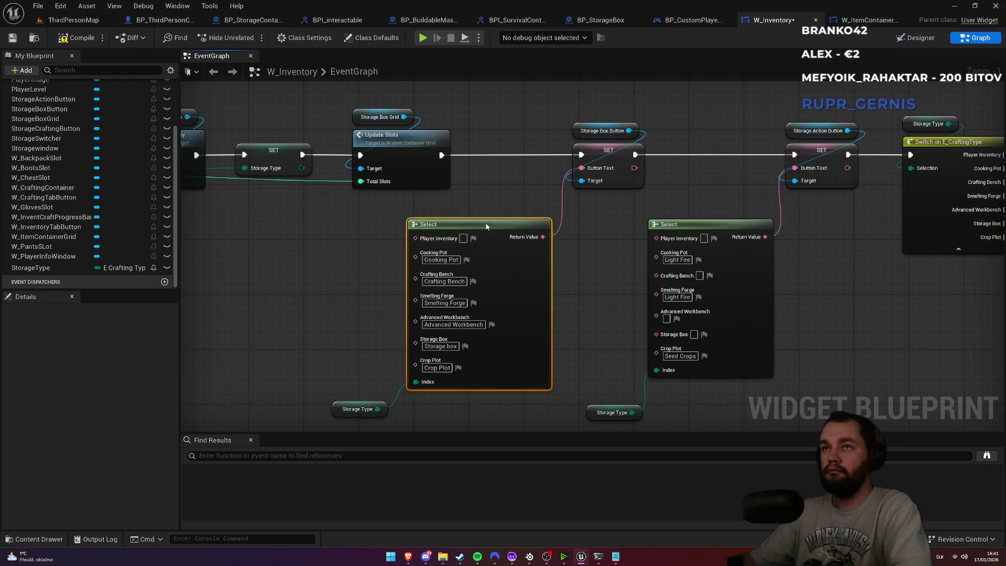
pyautogui.moveTo(338, 409); pyautogui.dragTo(350, 412)
pyautogui.click(382, 371)
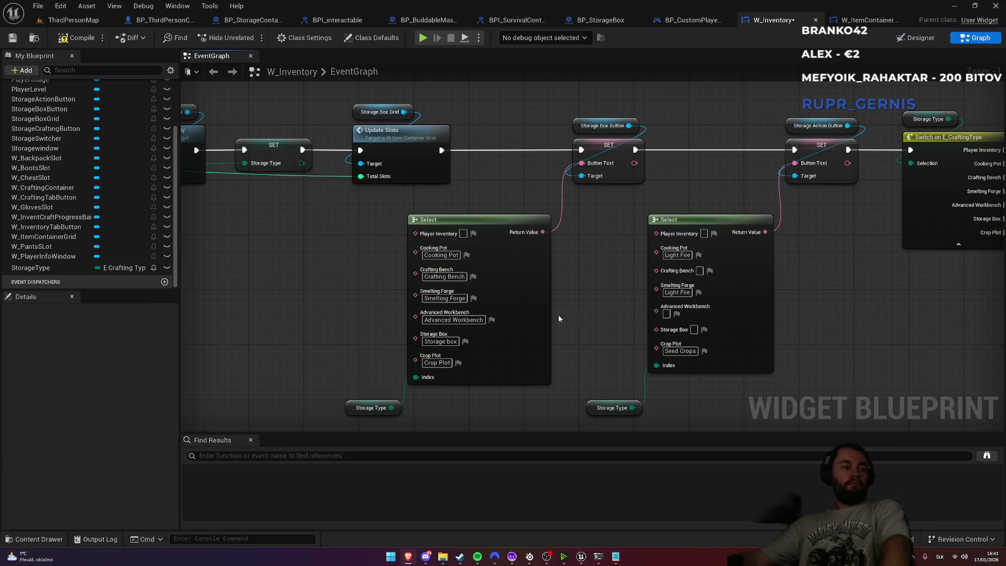
pyautogui.moveTo(709, 202)
pyautogui.mouseDown()
pyautogui.moveTo(635, 198)
pyautogui.moveTo(640, 230)
pyautogui.mouseUp()
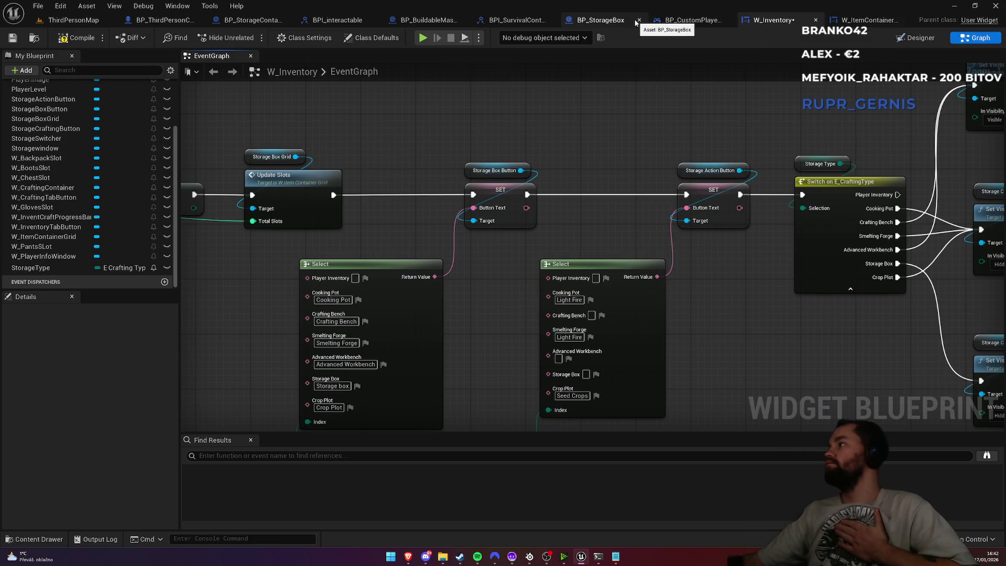
# Switch to BP_CustomPlayerController's event graph and locate the ShowStorageOnClient event
pyautogui.click(690, 23)
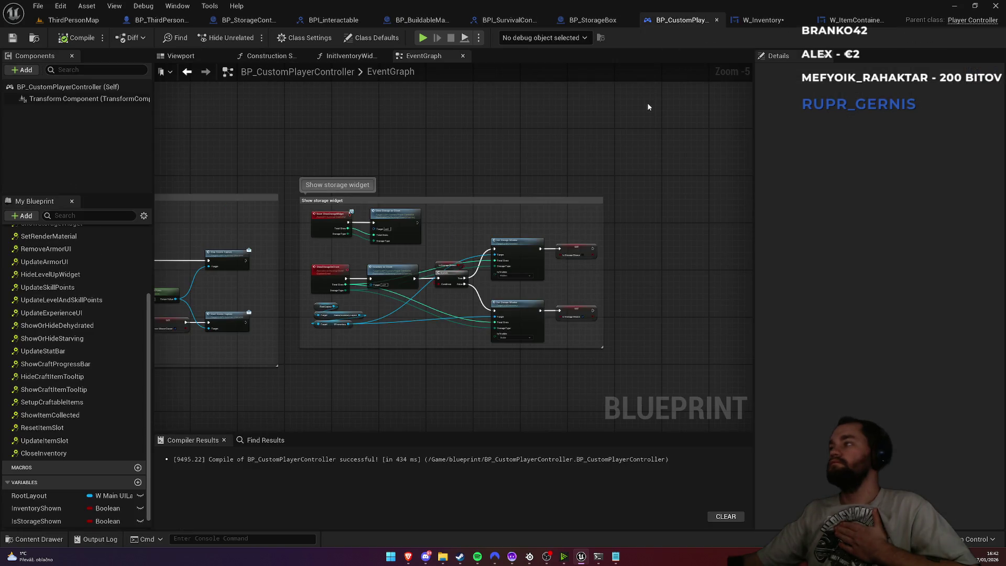
pyautogui.moveTo(321, 162); pyautogui.dragTo(735, 145)
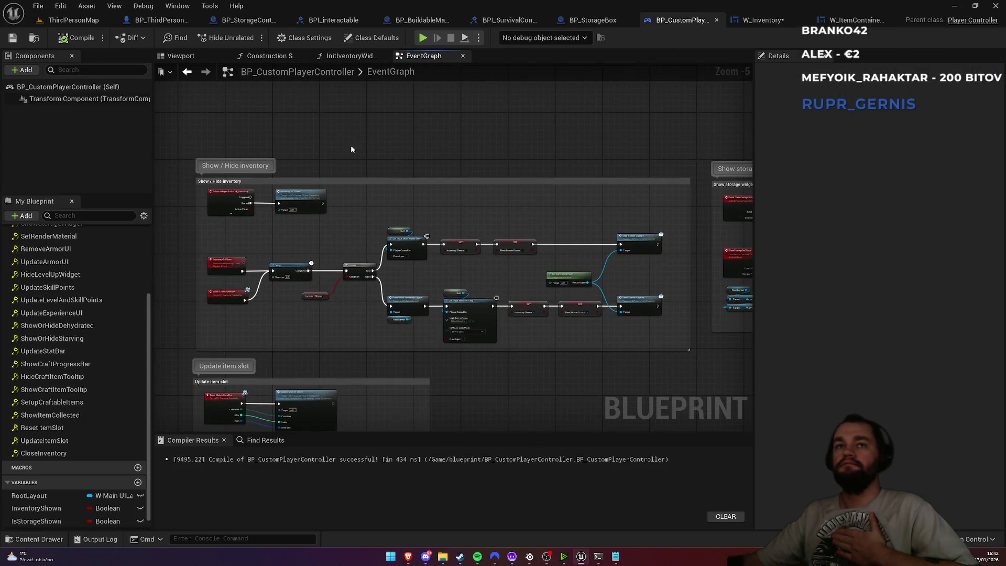
pyautogui.scroll(4, 607, 314)
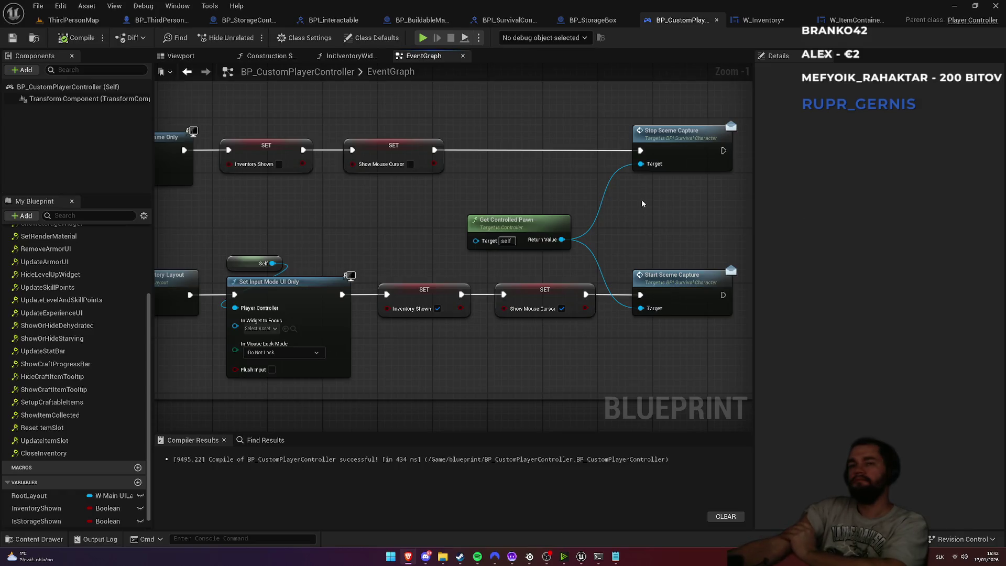
pyautogui.moveTo(353, 219)
pyautogui.mouseDown()
pyautogui.moveTo(670, 194)
pyautogui.moveTo(674, 168)
pyautogui.mouseUp()
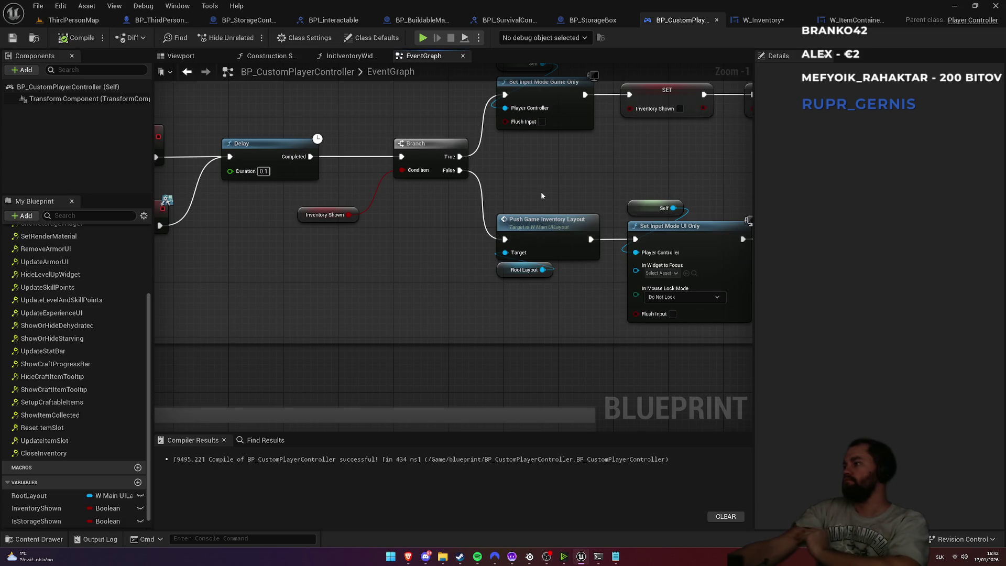
pyautogui.moveTo(541, 191)
pyautogui.mouseDown()
pyautogui.moveTo(456, 209)
pyautogui.moveTo(547, 229)
pyautogui.moveTo(339, 261)
pyautogui.mouseUp()
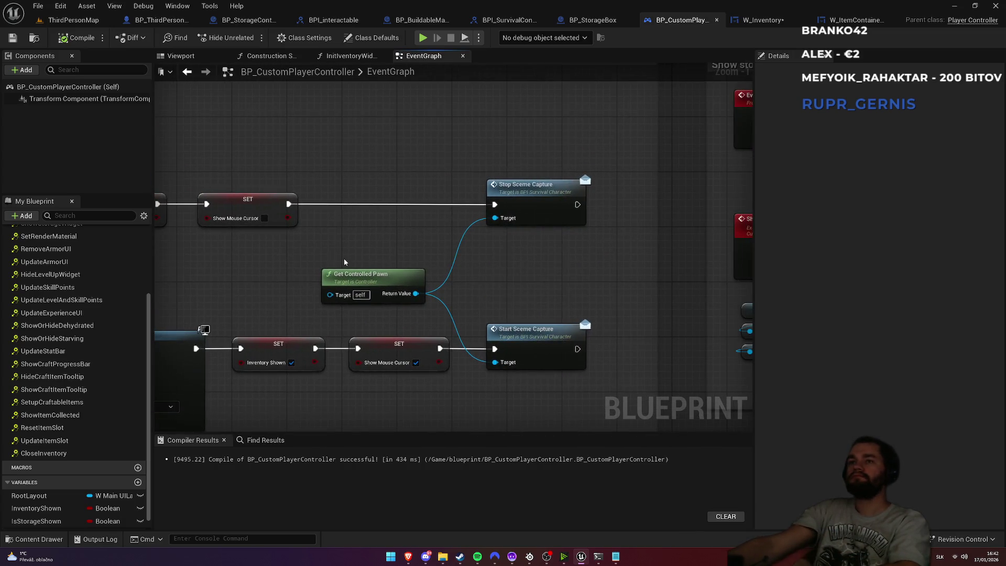
pyautogui.moveTo(524, 277)
pyautogui.mouseDown()
pyautogui.moveTo(348, 265)
pyautogui.moveTo(399, 256)
pyautogui.mouseUp()
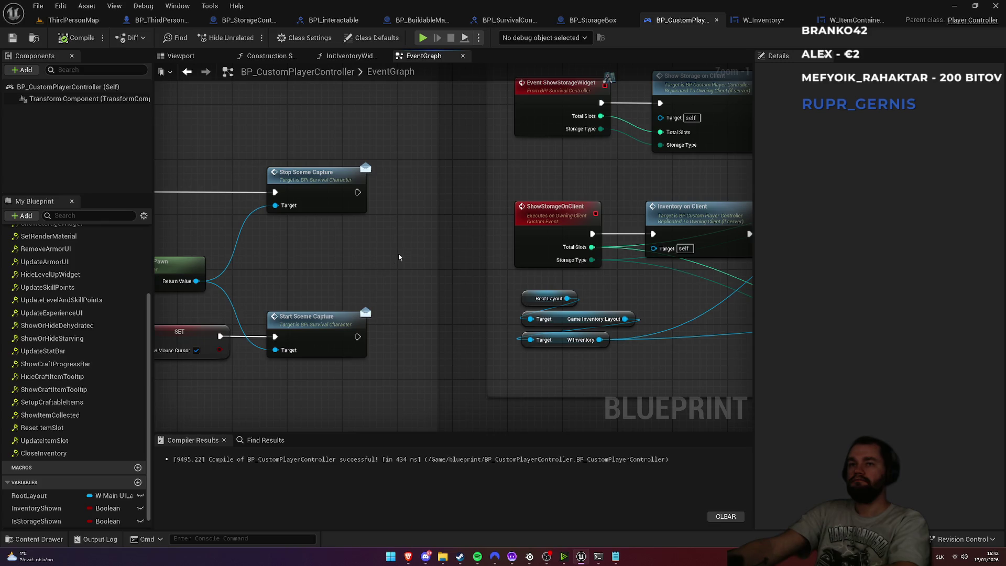
# Add a Branch after Stop Sceme Capture with Is Storage Shown as its Condition
pyautogui.moveTo(358, 192); pyautogui.dragTo(391, 196)
pyautogui.click(422, 231)
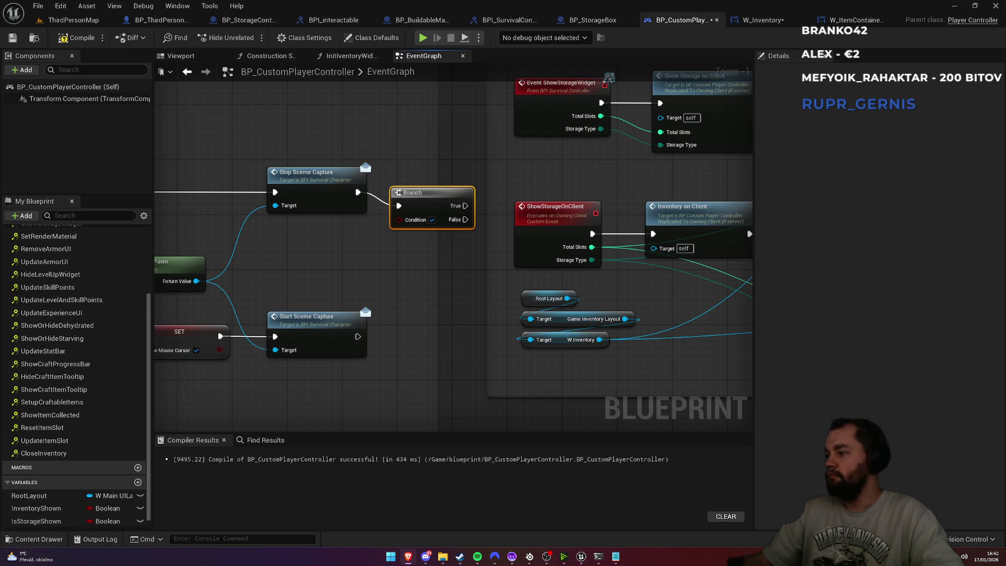
pyautogui.moveTo(36, 521); pyautogui.dragTo(400, 219)
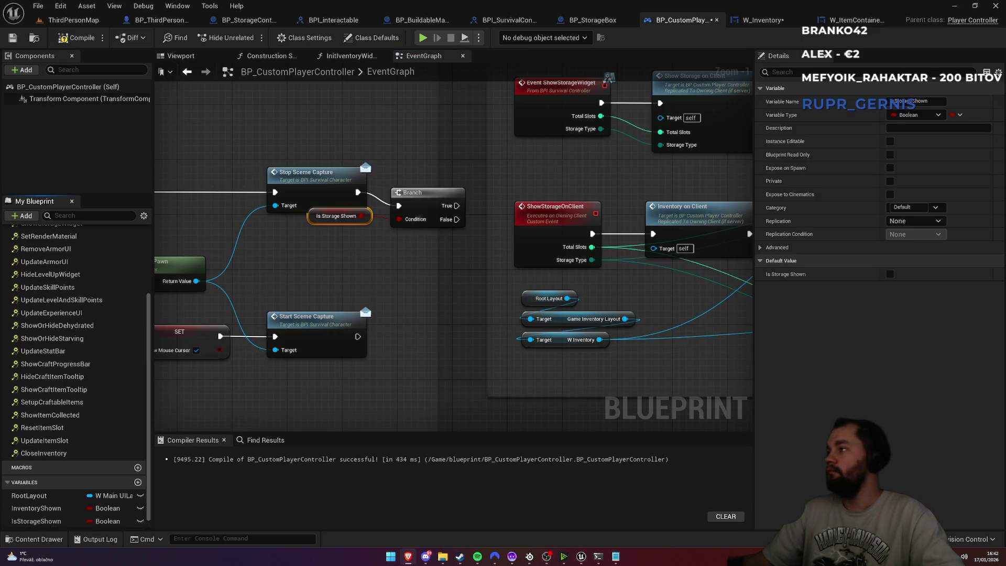
pyautogui.moveTo(327, 220); pyautogui.dragTo(320, 254)
pyautogui.moveTo(452, 190); pyautogui.dragTo(451, 163)
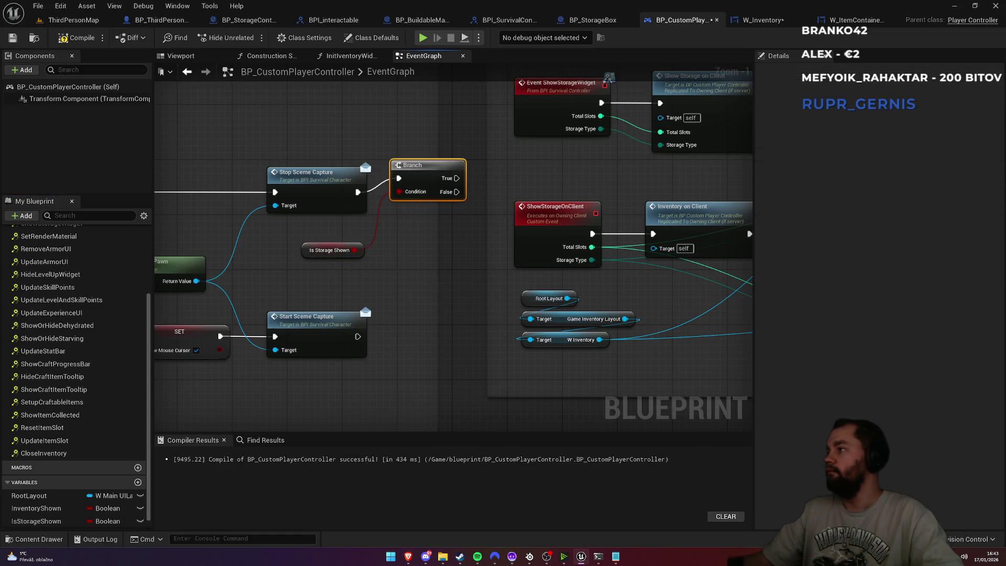
pyautogui.moveTo(433, 278); pyautogui.dragTo(403, 255)
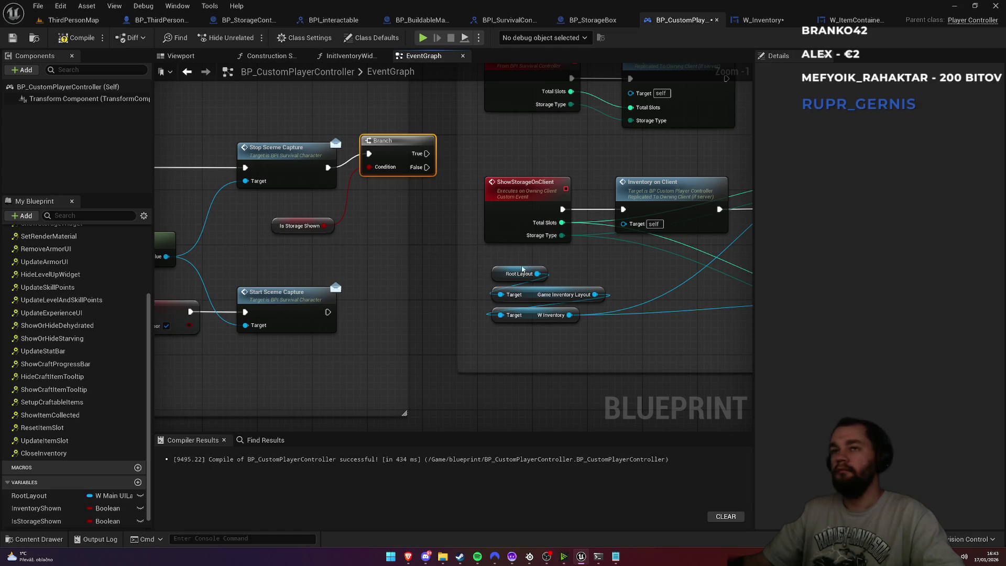
pyautogui.moveTo(522, 269); pyautogui.dragTo(182, 358)
# Create a HideStorageOnClient event run on owning client, driving Set Storage Window without Total Slots
pyautogui.rightClick(423, 202)
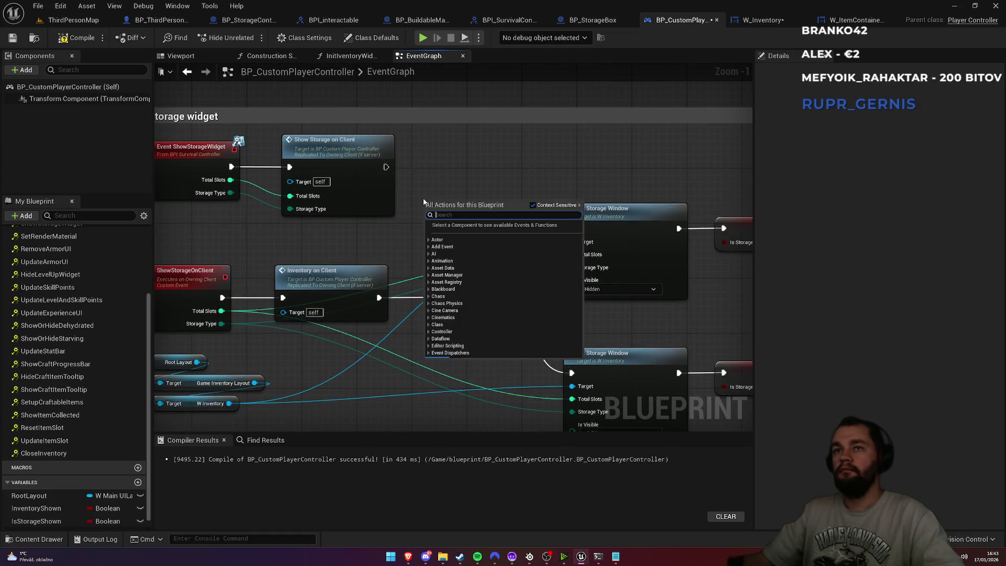
pyautogui.write('add cus')
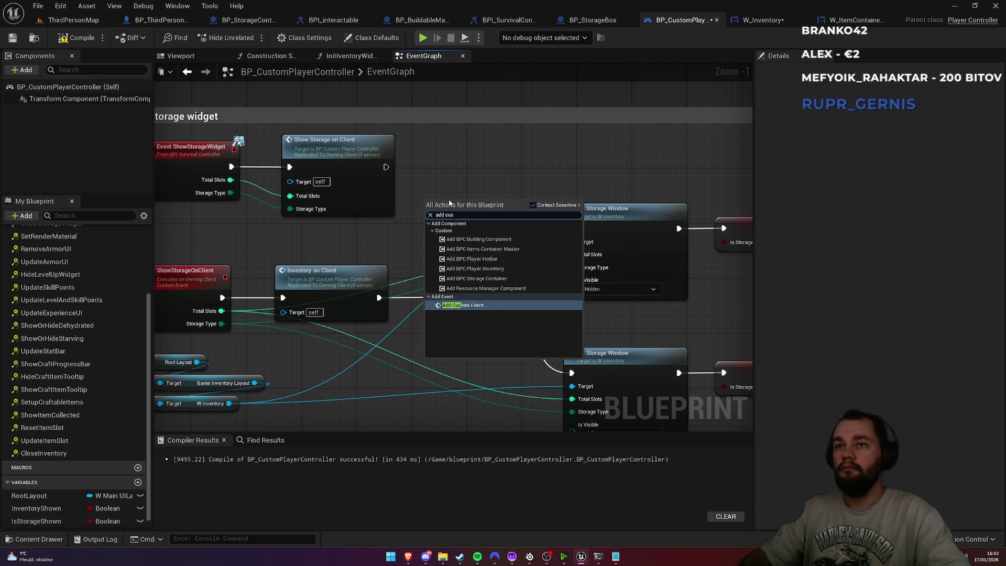
pyautogui.press('Return')
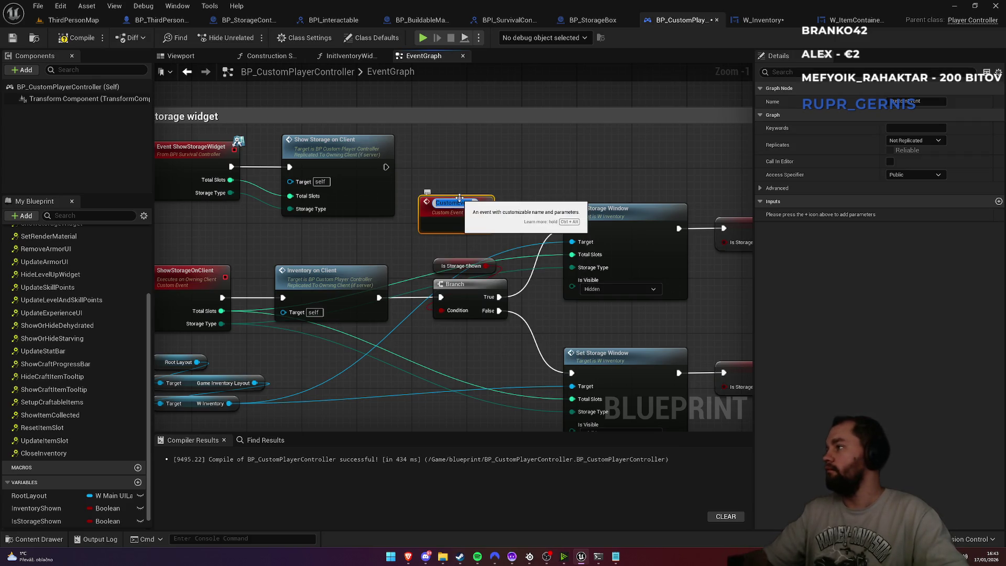
pyautogui.write('HideStorage')
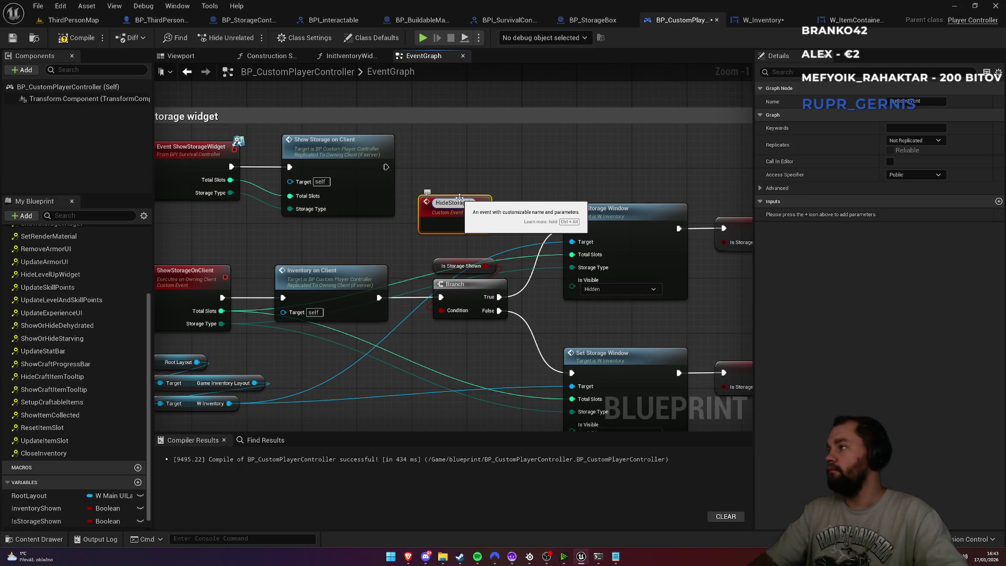
pyautogui.write('Wid')
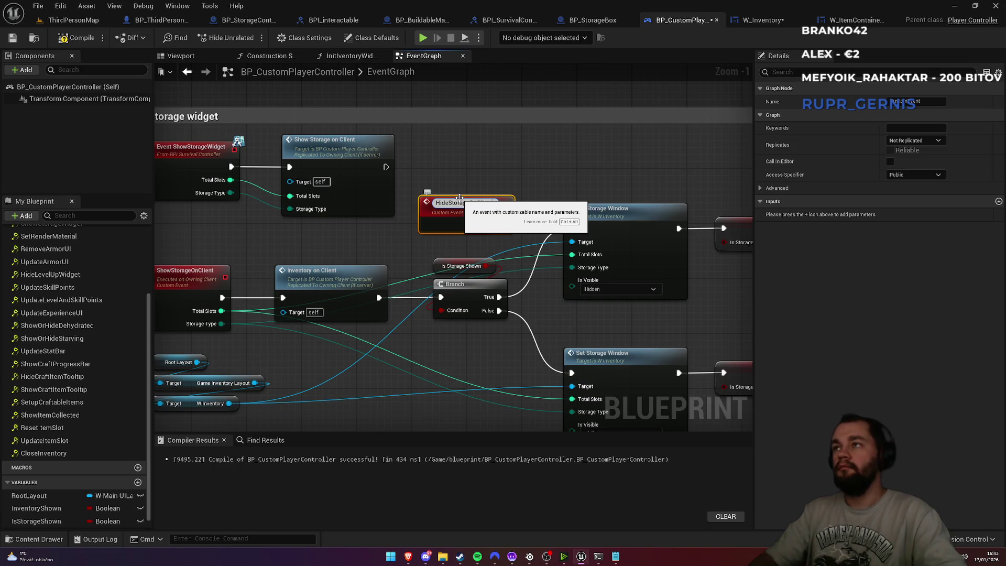
pyautogui.press('Return')
pyautogui.click(919, 141)
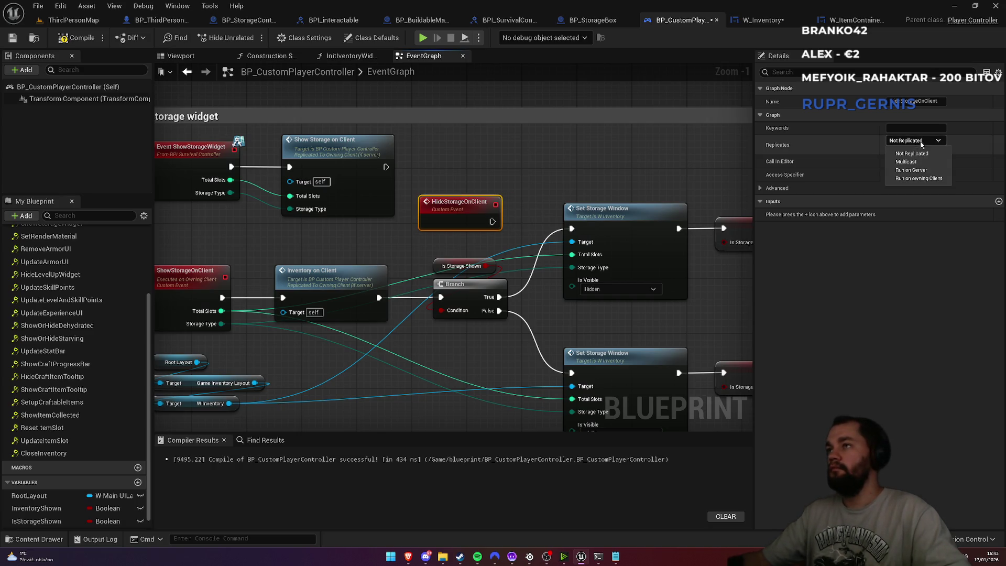
pyautogui.click(918, 178)
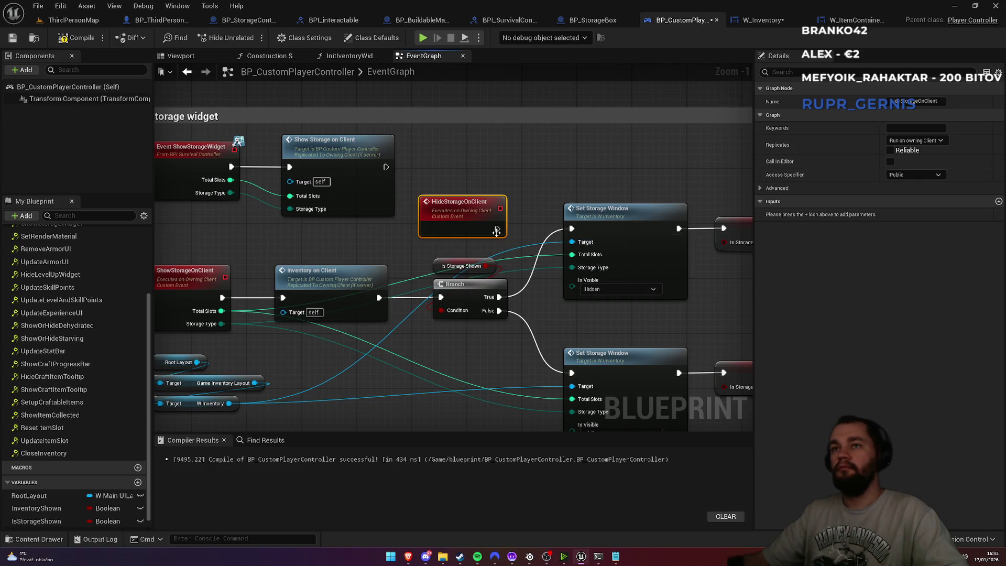
pyautogui.moveTo(498, 228); pyautogui.dragTo(571, 229)
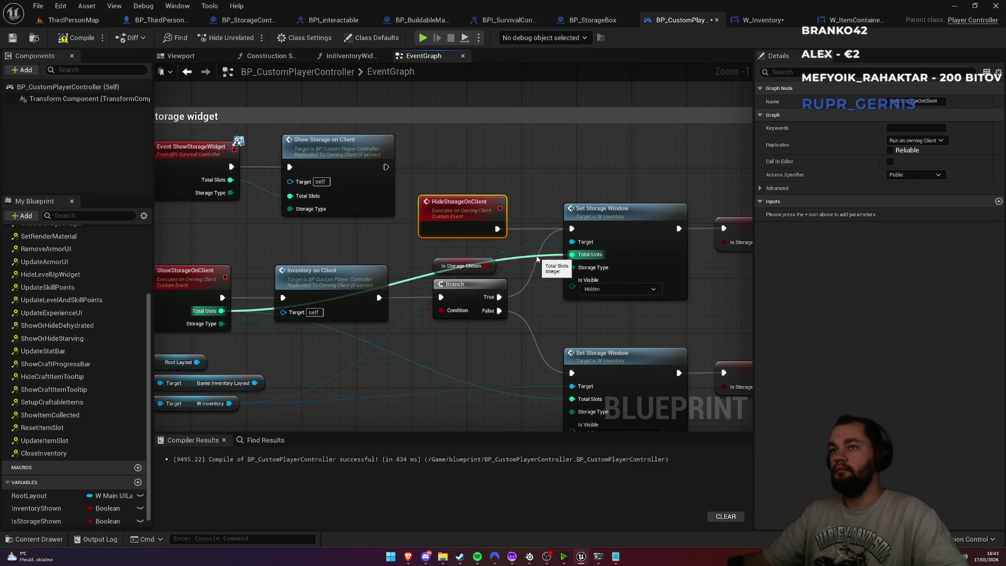
pyautogui.keyDown('alt'); pyautogui.click(572, 254); pyautogui.keyUp('alt')
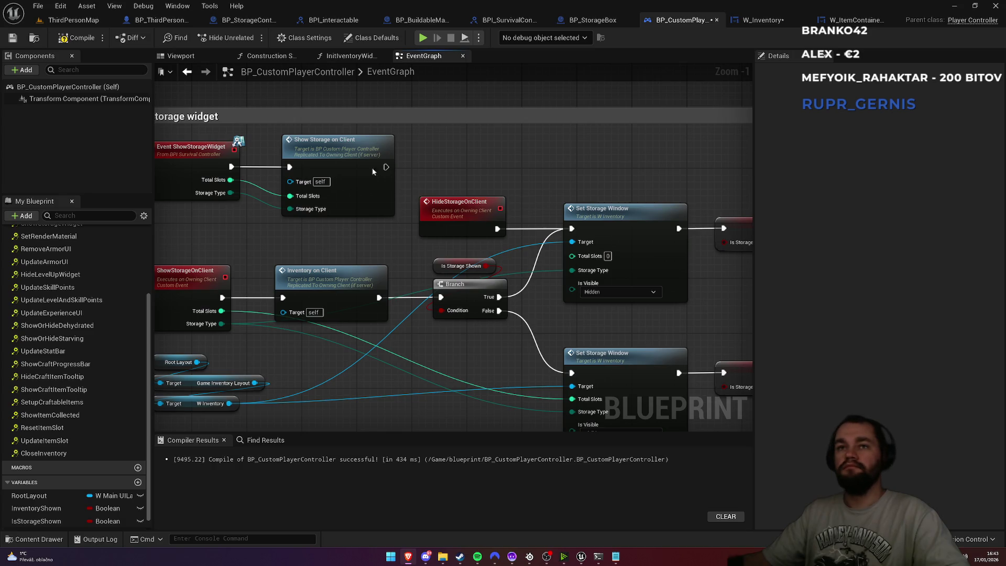
# Call Hide Storage on Client from the Branch's True output, compile, and return to ThirdPersonMap
pyautogui.moveTo(371, 168); pyautogui.dragTo(495, 166)
pyautogui.moveTo(525, 208); pyautogui.dragTo(526, 276)
pyautogui.write('hide stor')
pyautogui.press('Return')
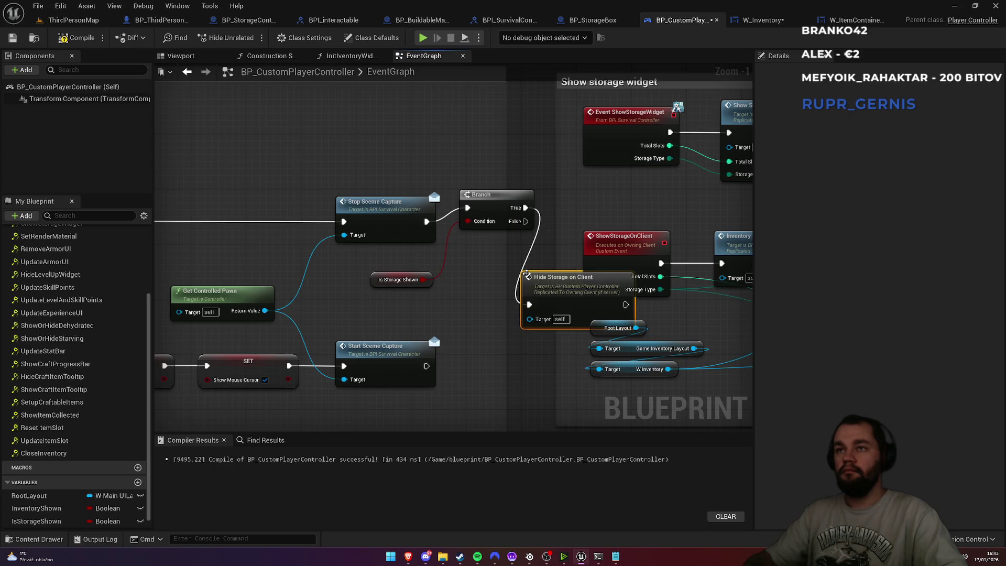
pyautogui.click(72, 40)
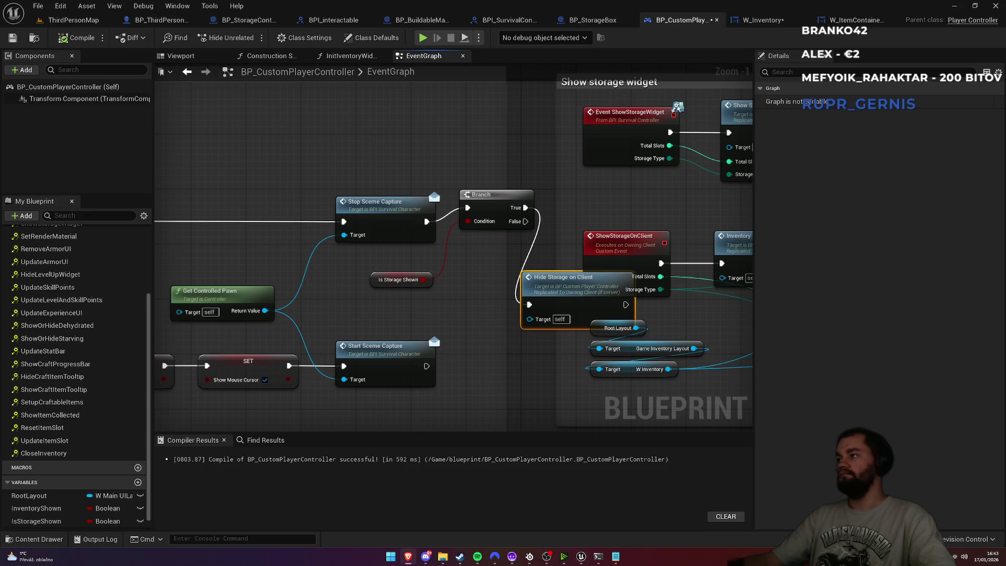
pyautogui.click(86, 24)
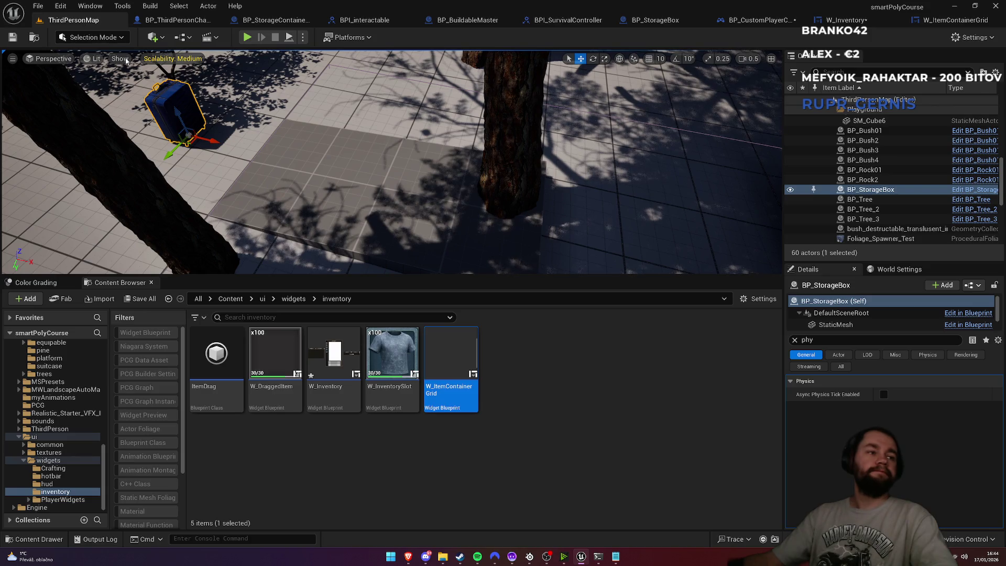
# Play fullscreen, toggling the inventory and Storage box panels with E repeatedly, then stop with Esc
pyautogui.click(248, 38)
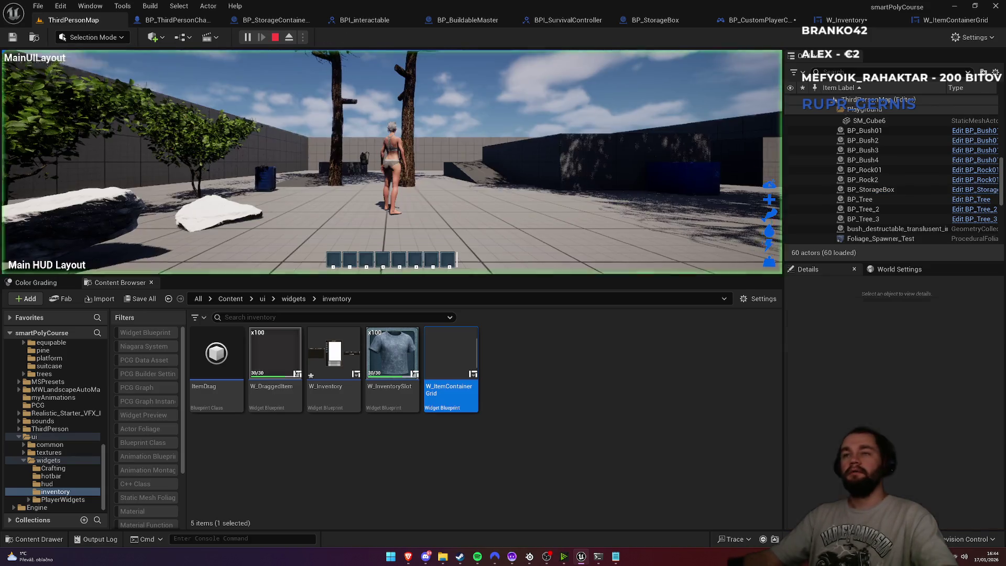
pyautogui.press('F11')
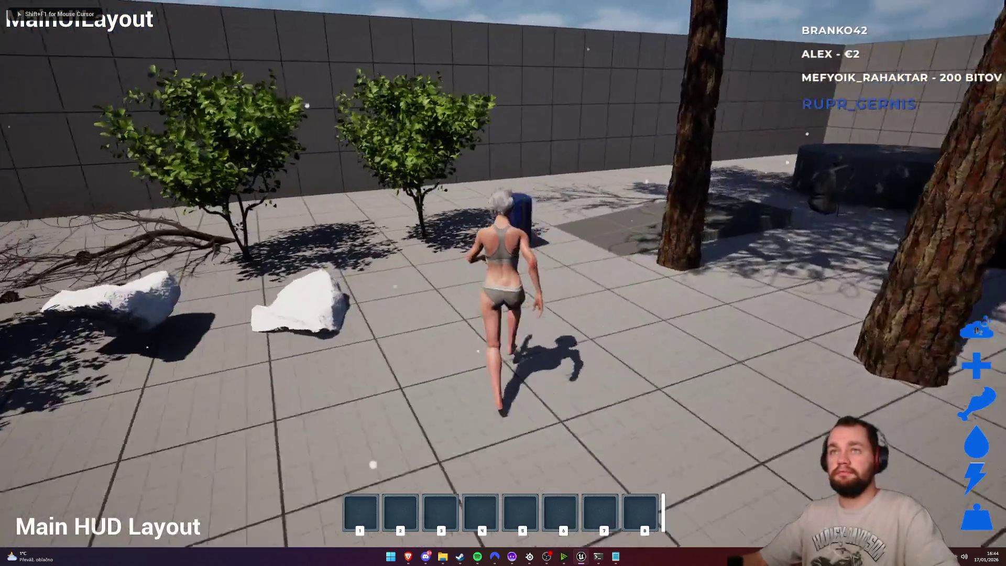
pyautogui.press('e')
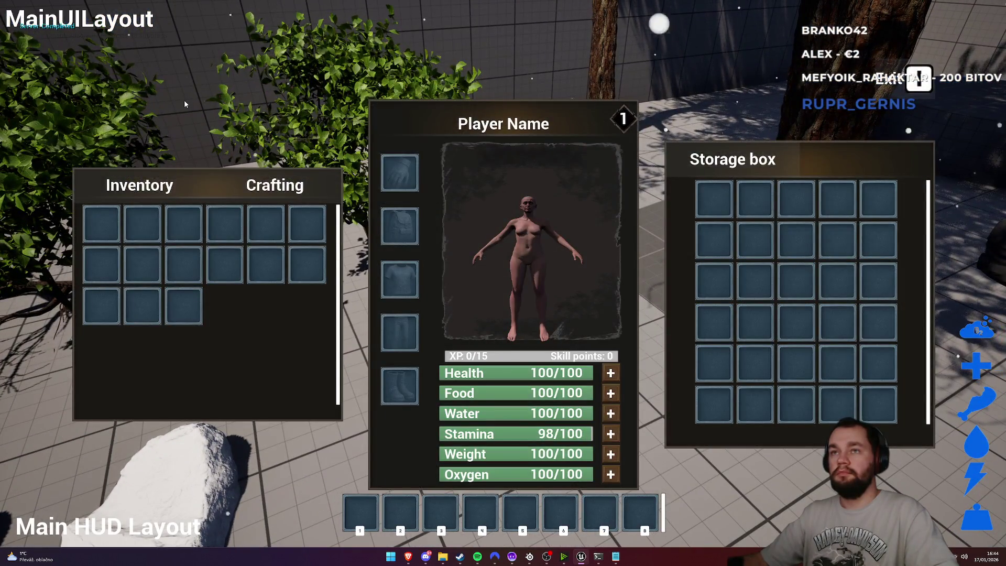
pyautogui.press('e')
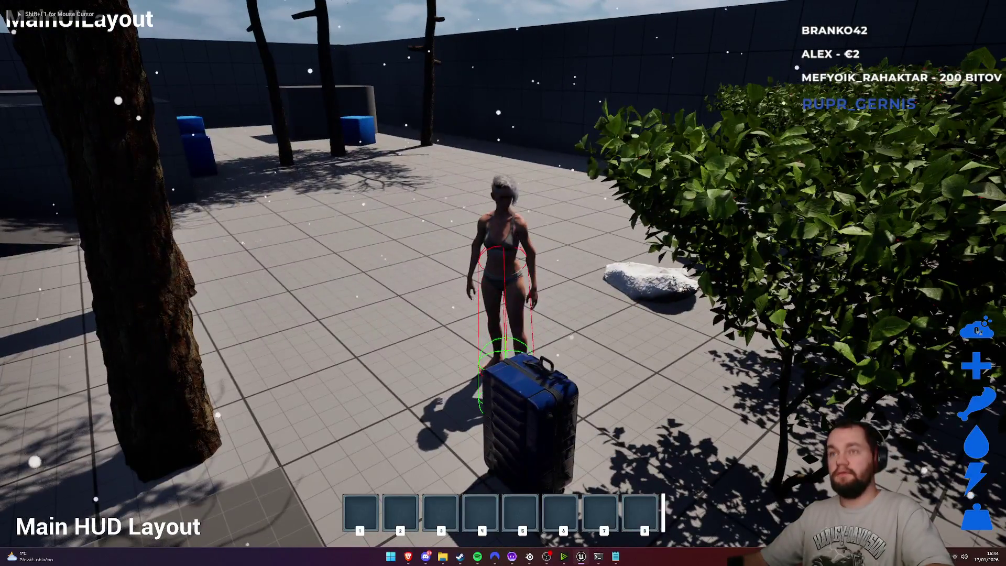
pyautogui.press('e')
pyautogui.press('e')
pyautogui.press('e')
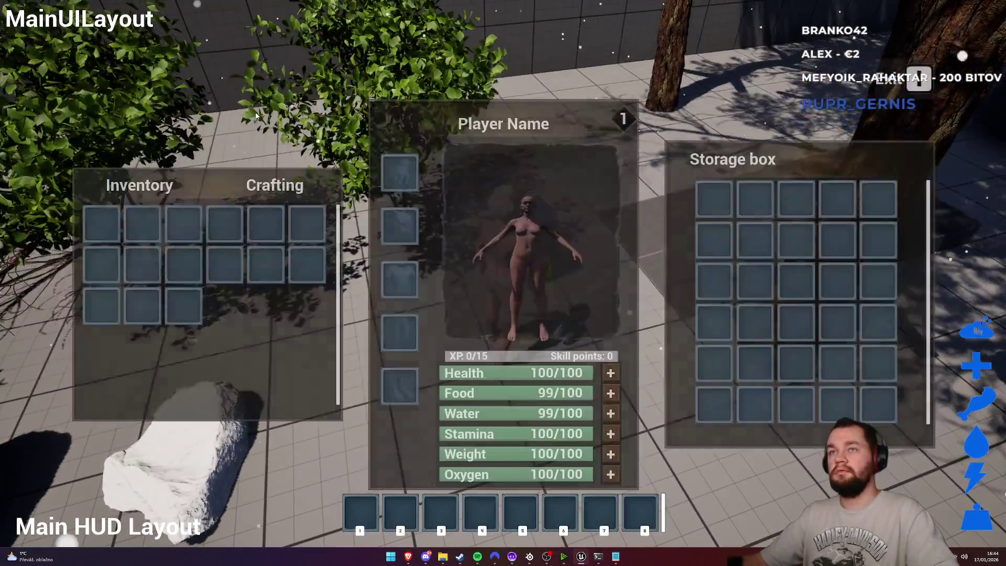
pyautogui.press('e')
pyautogui.press('e')
pyautogui.press('e')
pyautogui.press('e')
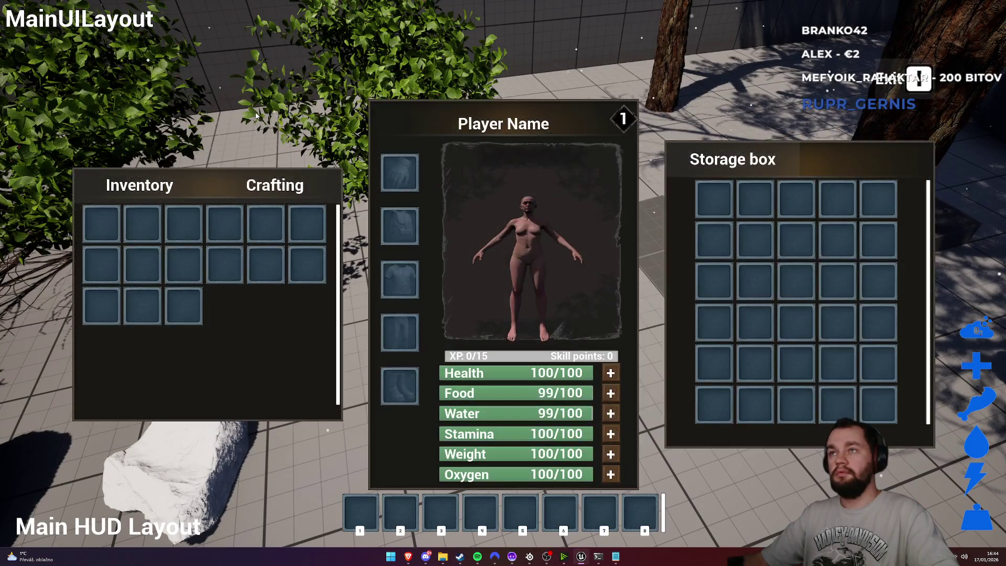
pyautogui.press('e')
pyautogui.press('w')
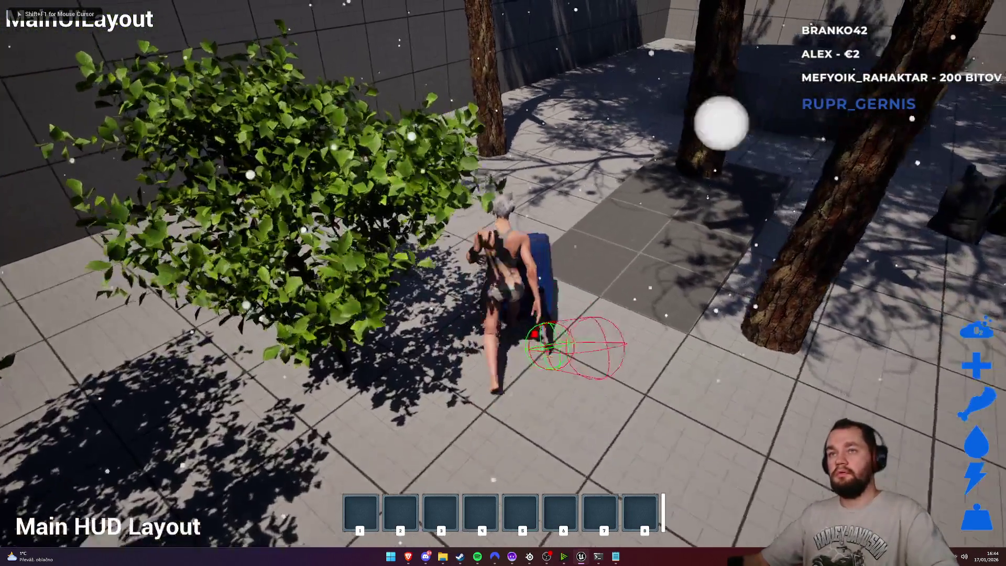
pyautogui.press('e')
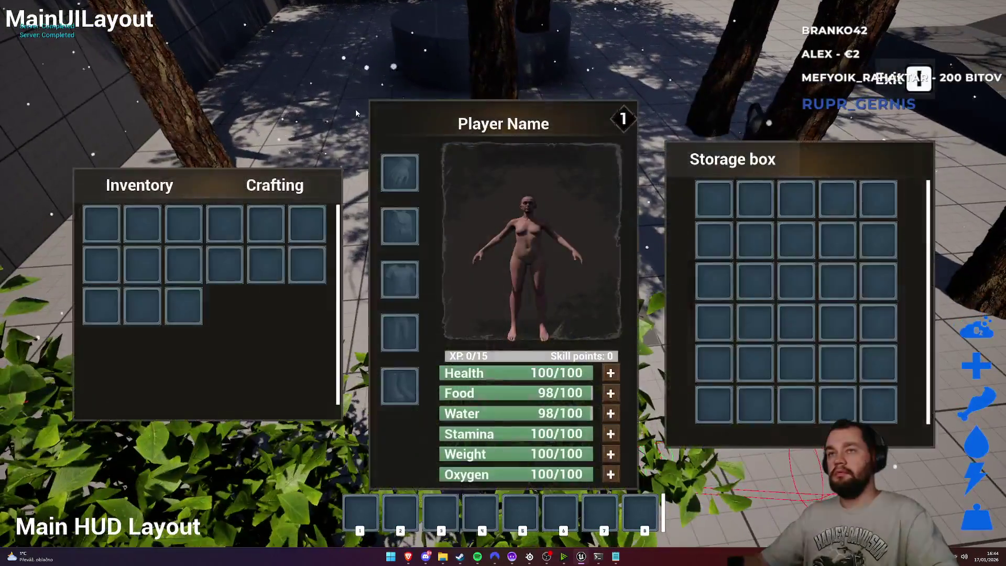
pyautogui.press('e')
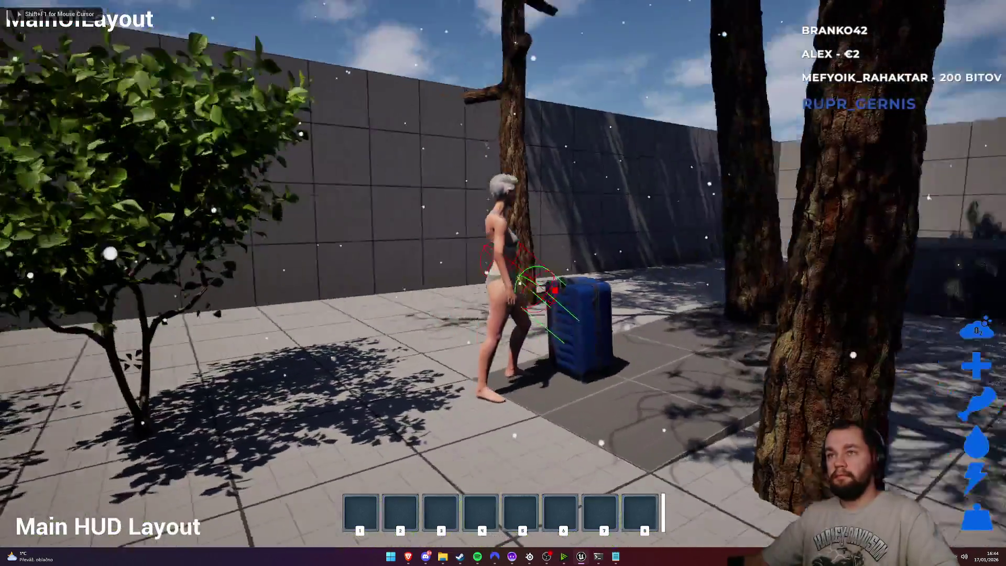
pyautogui.press('w')
pyautogui.press('s')
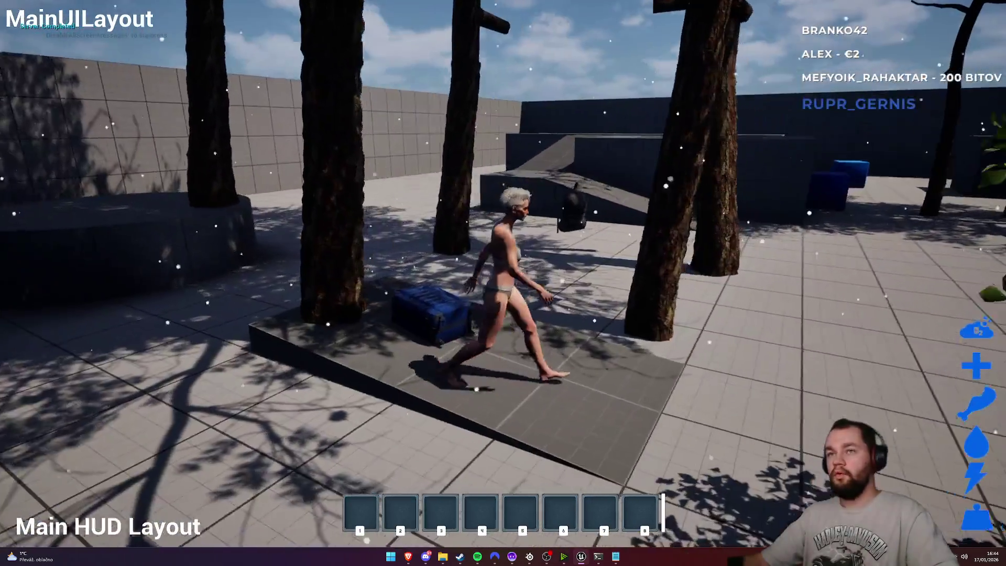
pyautogui.press('Escape')
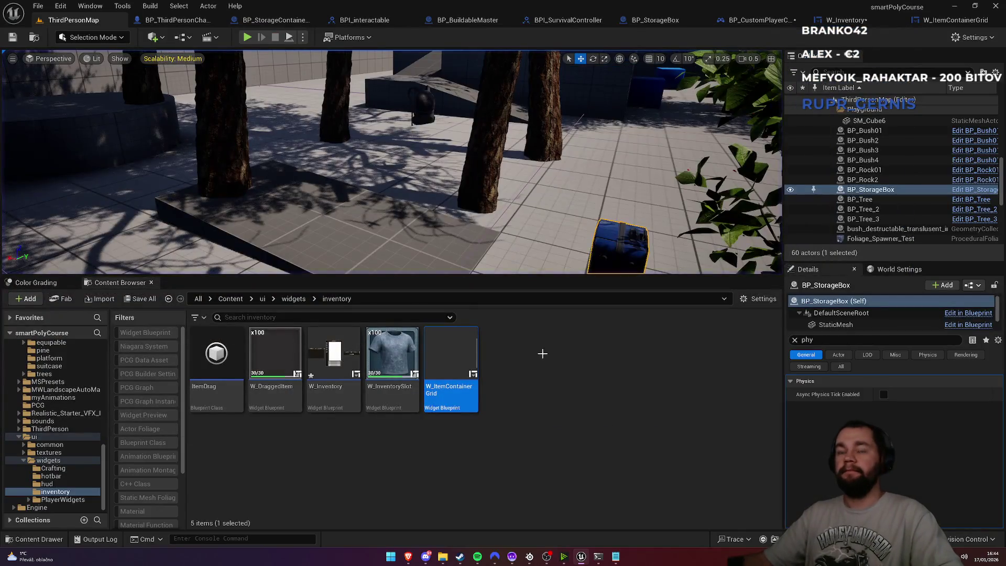
# Deselect the W_ItemContainerGrid asset, switch to PowerShell and check the repository status
pyautogui.click(540, 361)
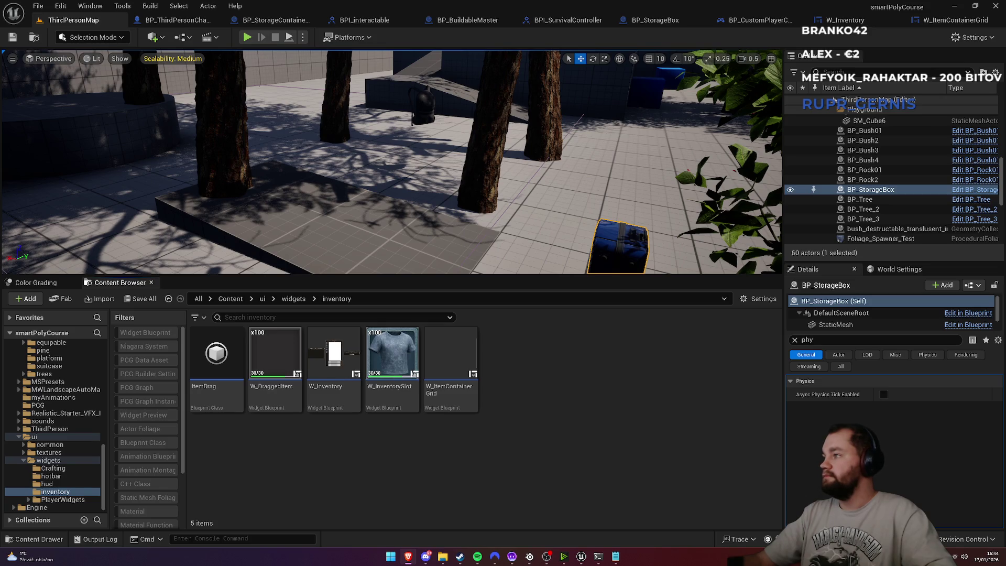
pyautogui.click(597, 556)
pyautogui.write('git add .')
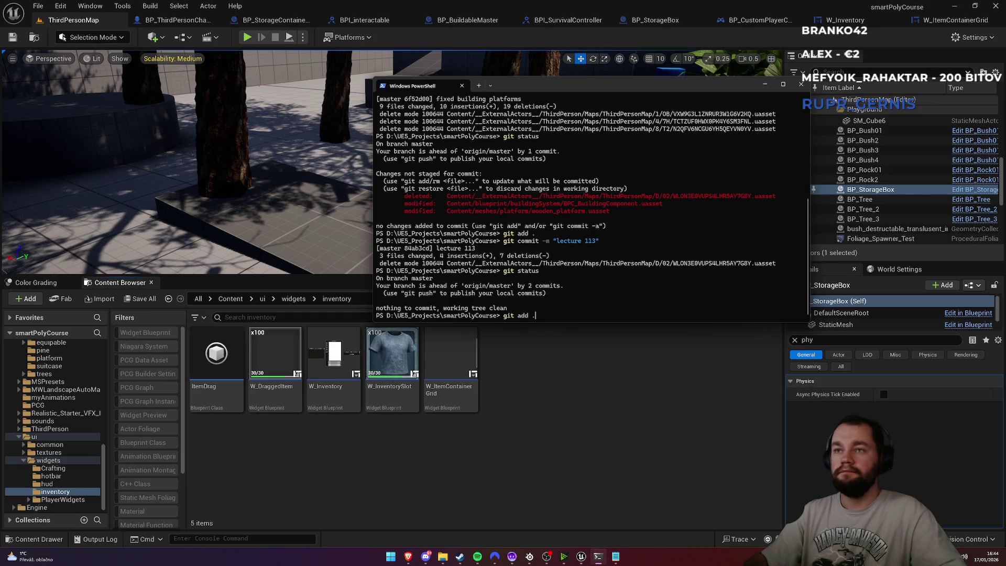
pyautogui.press('Up')
pyautogui.press('Return')
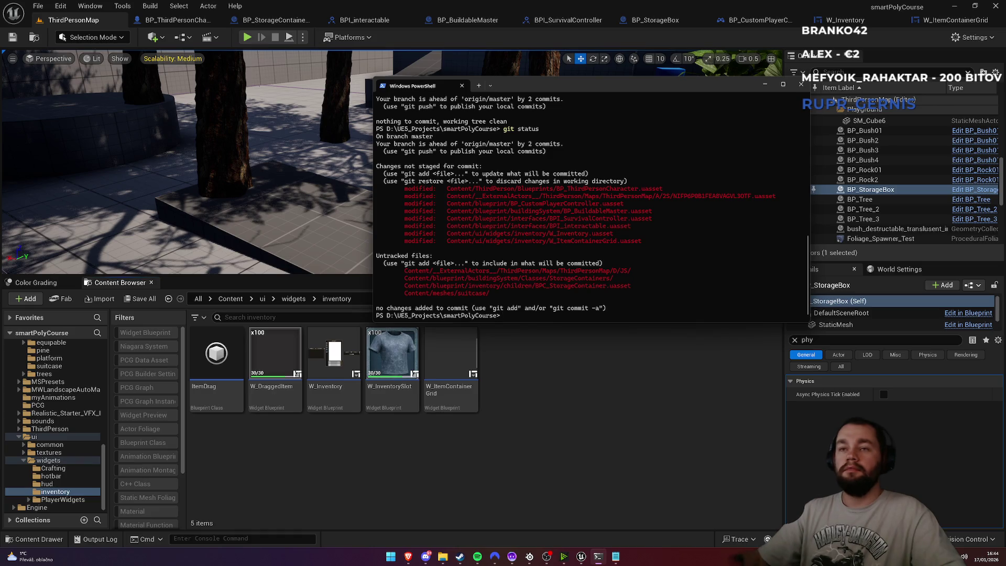
pyautogui.click(548, 400)
pyautogui.hotkey('alt', 'Tab')
# Stage all project changes with git add . and verify them with git status
pyautogui.write('git commit')
pyautogui.write('git add .')
pyautogui.press('Return')
pyautogui.write('git status')
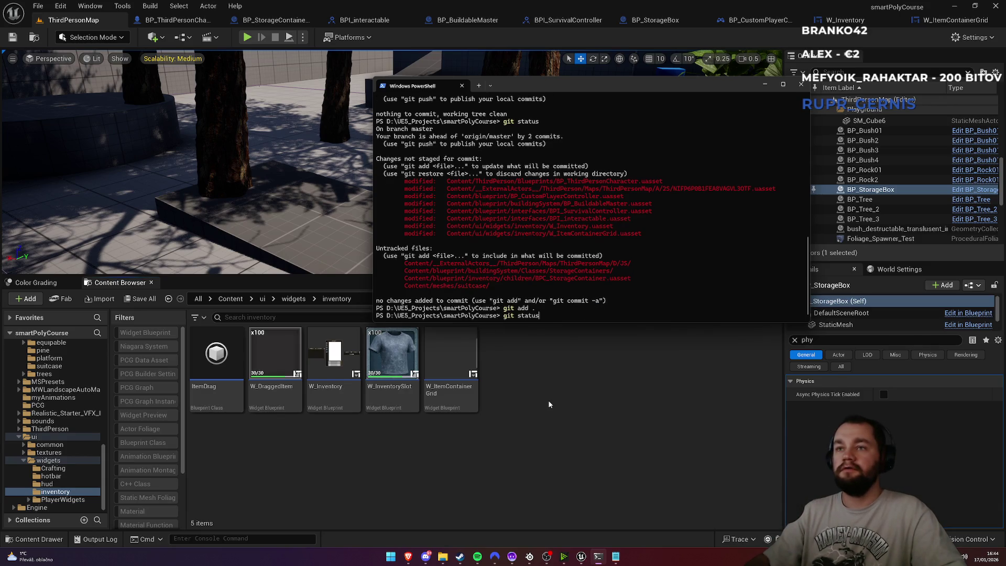
pyautogui.press('Return')
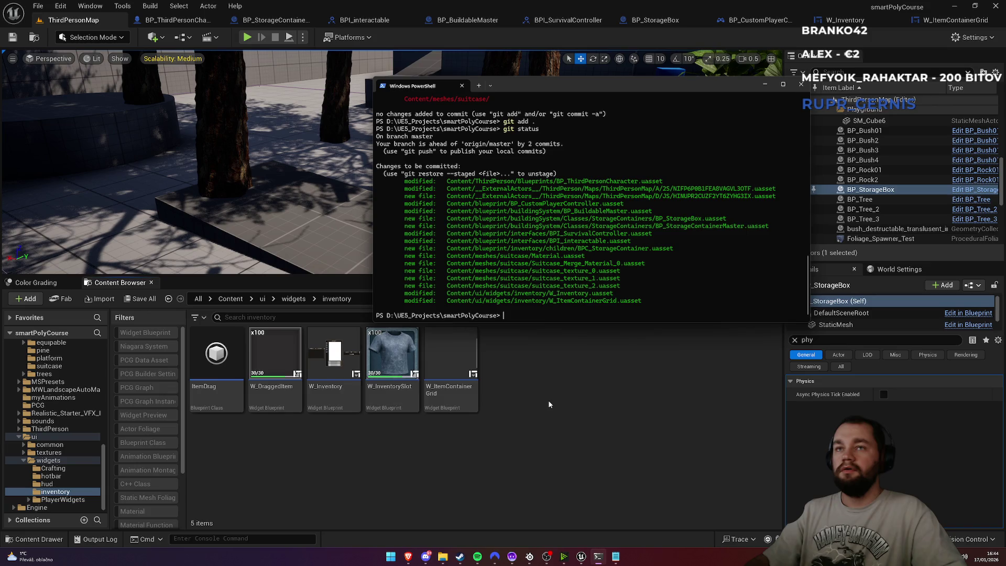
# Commit the staged changes with the message "lecture 140" and return to Unreal
pyautogui.write('git commit -m "lecture 113"')
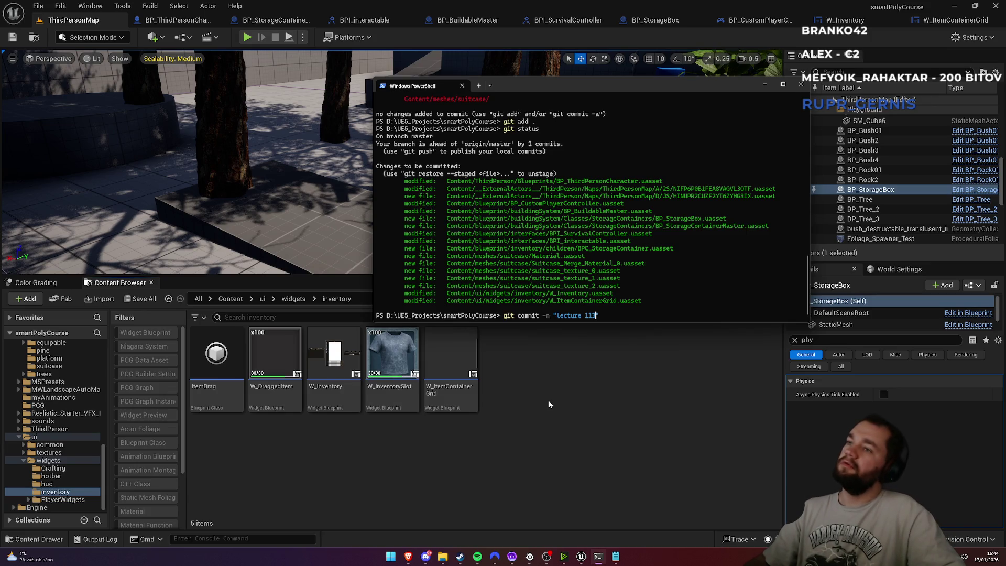
pyautogui.press('BackSpace')
pyautogui.press('BackSpace')
pyautogui.write('40')
pyautogui.press('Return')
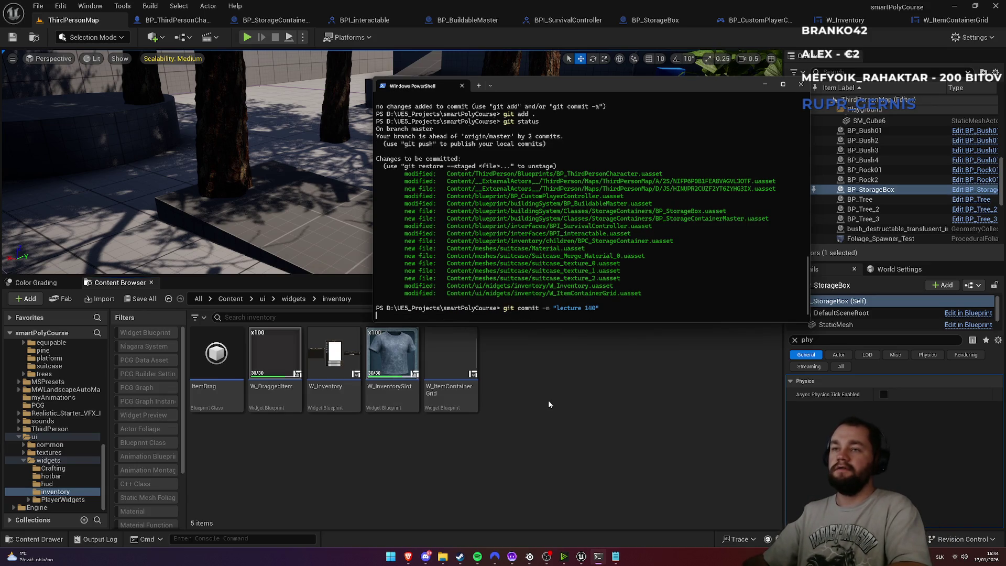
pyautogui.click(549, 404)
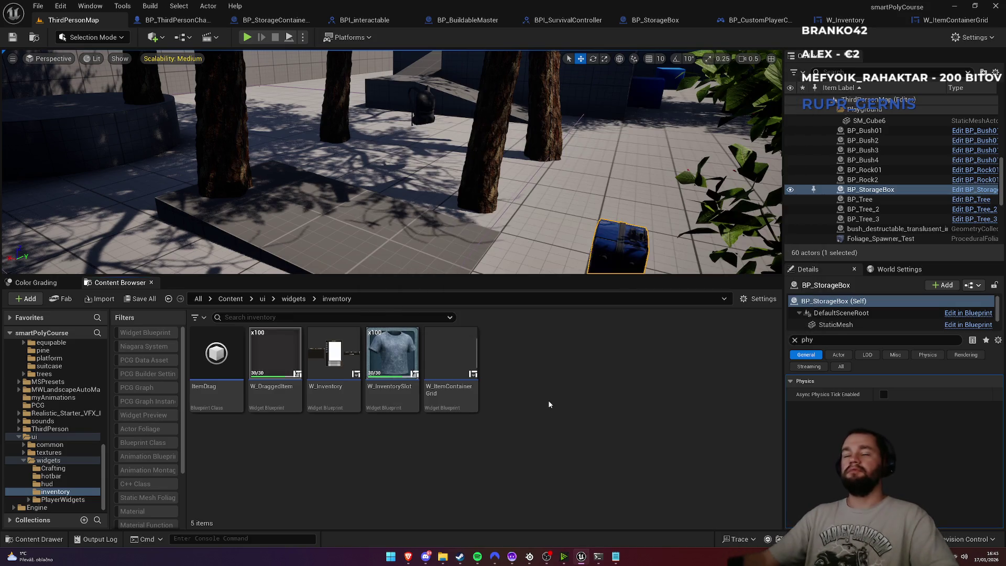
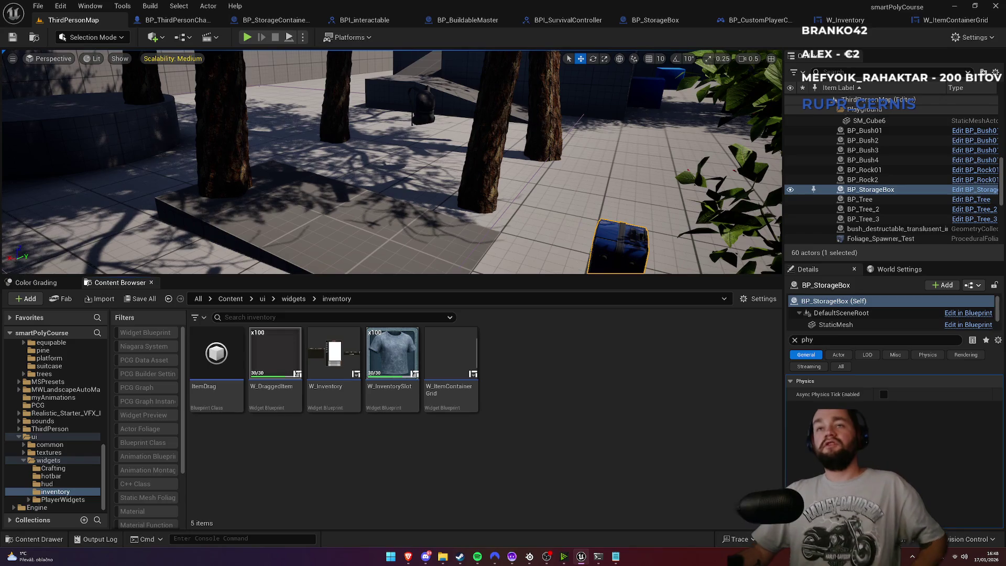
# Confirm the play options are set to 2 players and launch a play-in-editor test
pyautogui.press('F11')
pyautogui.press('F11')
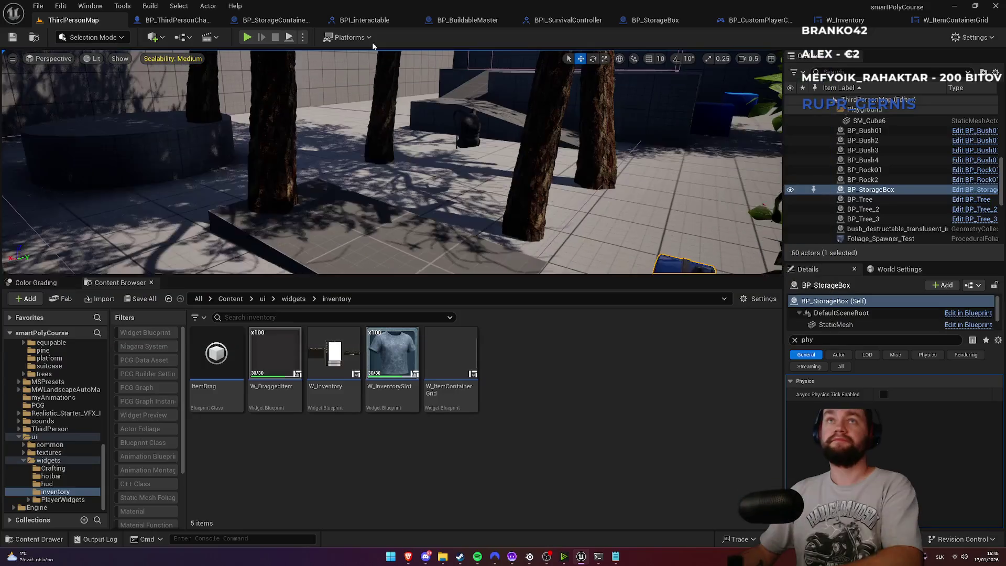
pyautogui.click(303, 37)
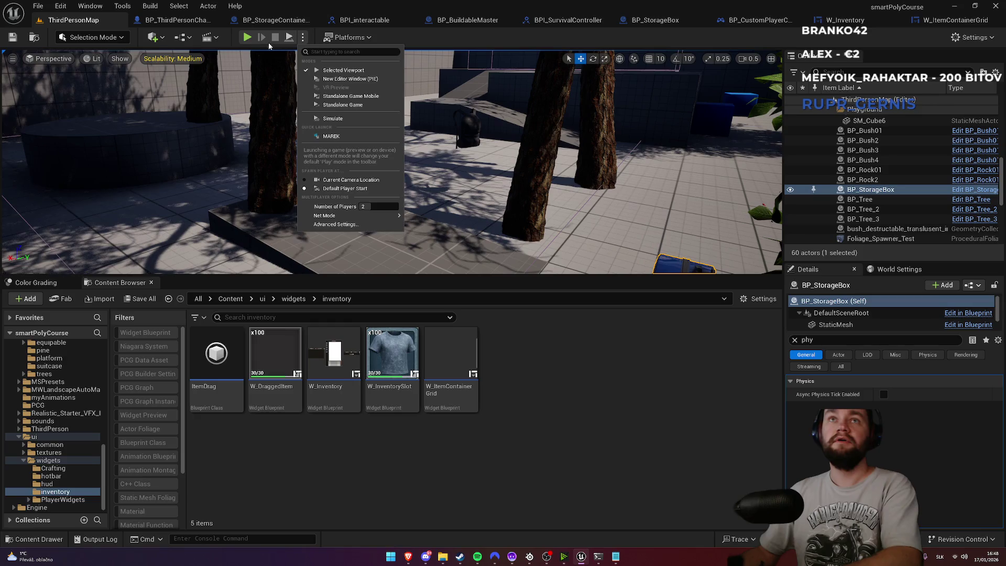
pyautogui.click(246, 37)
# Run the two-player session full-screen, then restore the editor view and stop Play-in-Editor
pyautogui.press('F11')
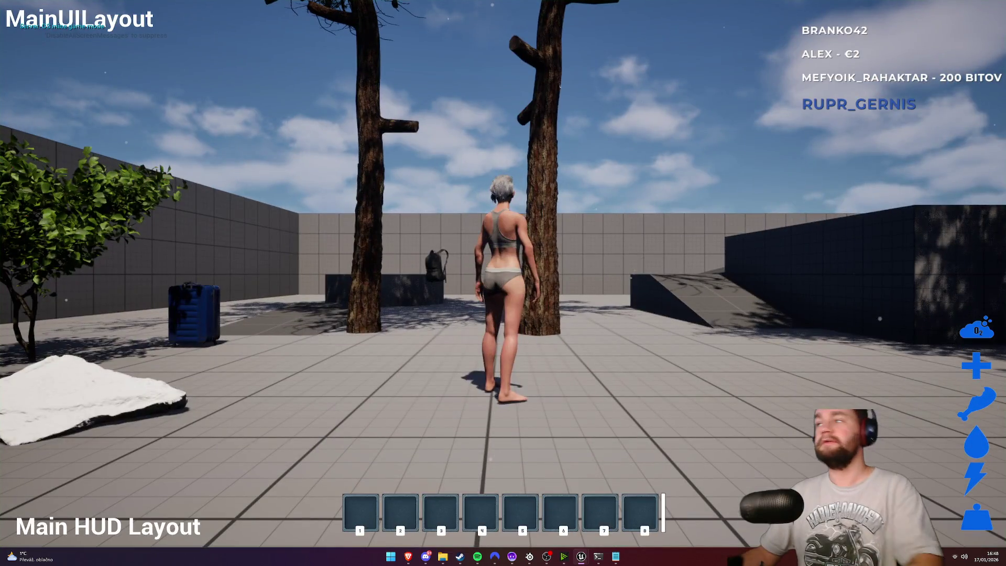
pyautogui.press('super')
pyautogui.press('super')
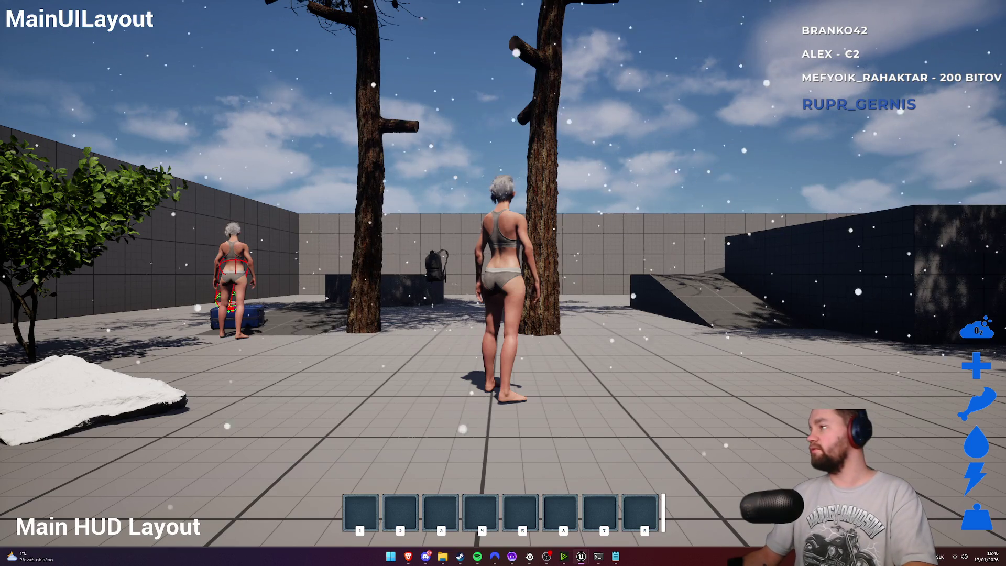
pyautogui.press('F11')
pyautogui.press('Escape')
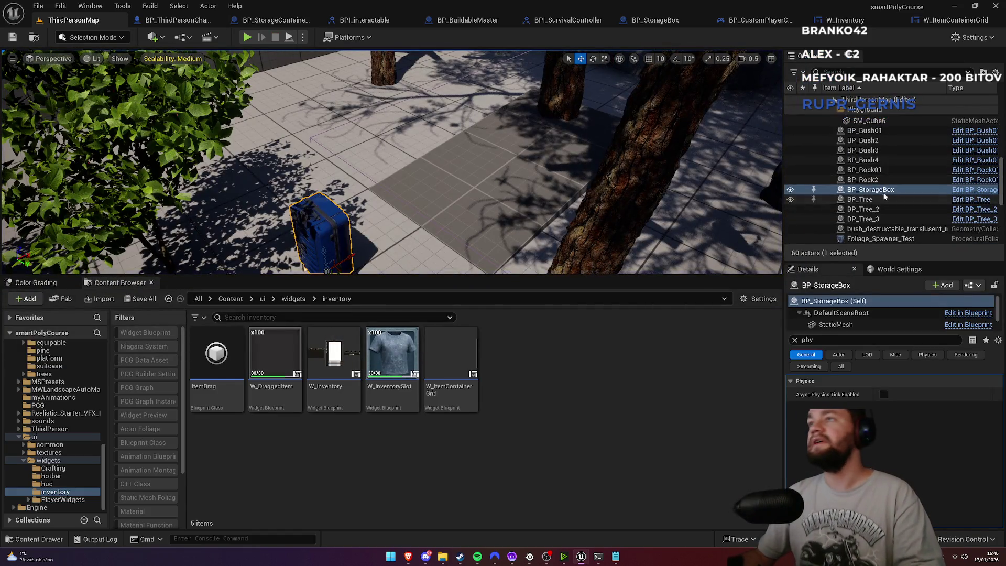
# Filter the storage box's details to 'repl' and review StaticMesh, DefaultSceneRoot and actor replication settings
pyautogui.click(807, 340)
pyautogui.write('repl')
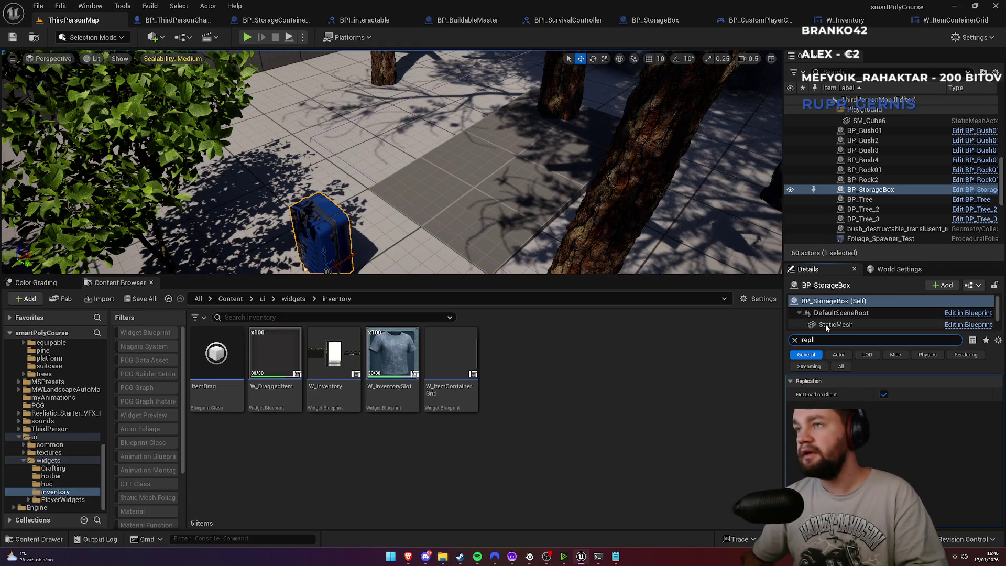
pyautogui.click(825, 324)
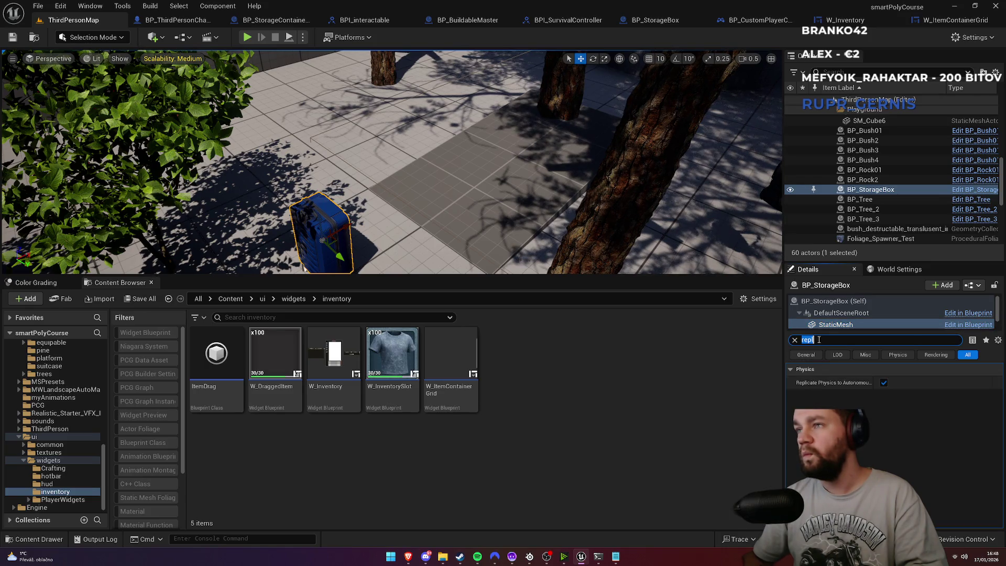
pyautogui.click(828, 310)
pyautogui.click(827, 303)
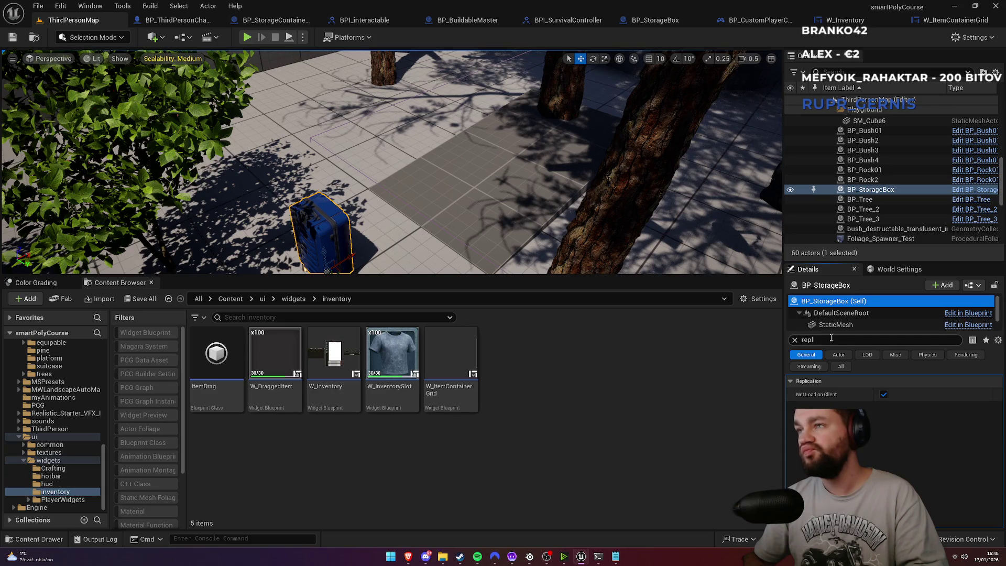
# Enlarge the component list and select the BPC_StorageContainer component
pyautogui.scroll(-1, 836, 326)
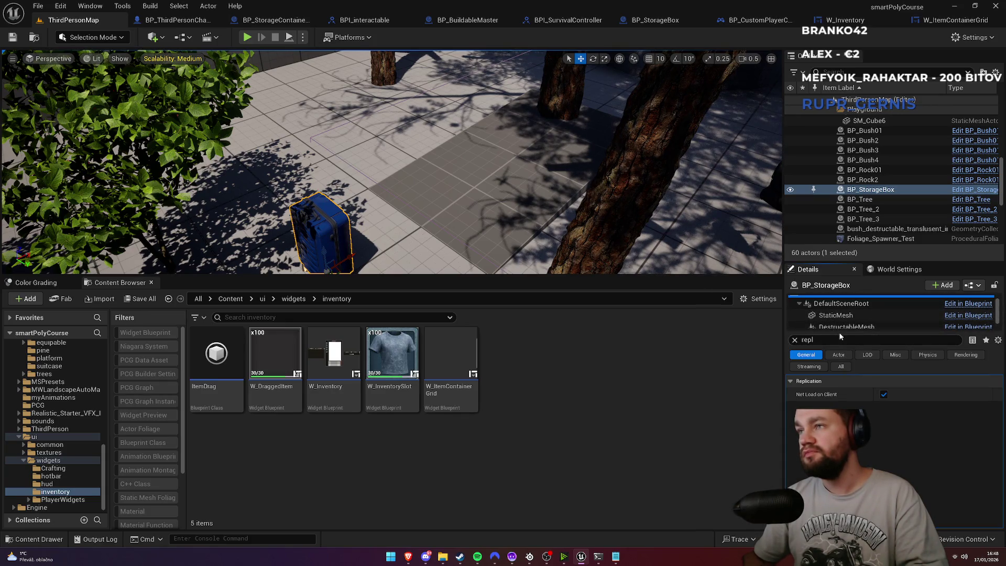
pyautogui.moveTo(840, 336); pyautogui.dragTo(840, 380)
pyautogui.click(843, 348)
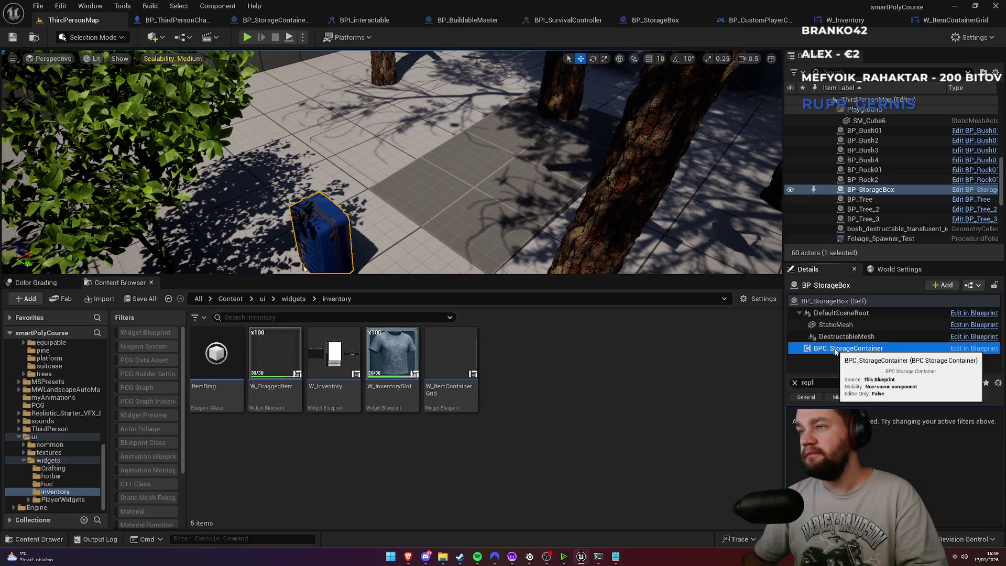
# Review the DestructableMesh, StaticMesh, DefaultSceneRoot and actor properties, then clear the search filter
pyautogui.click(844, 338)
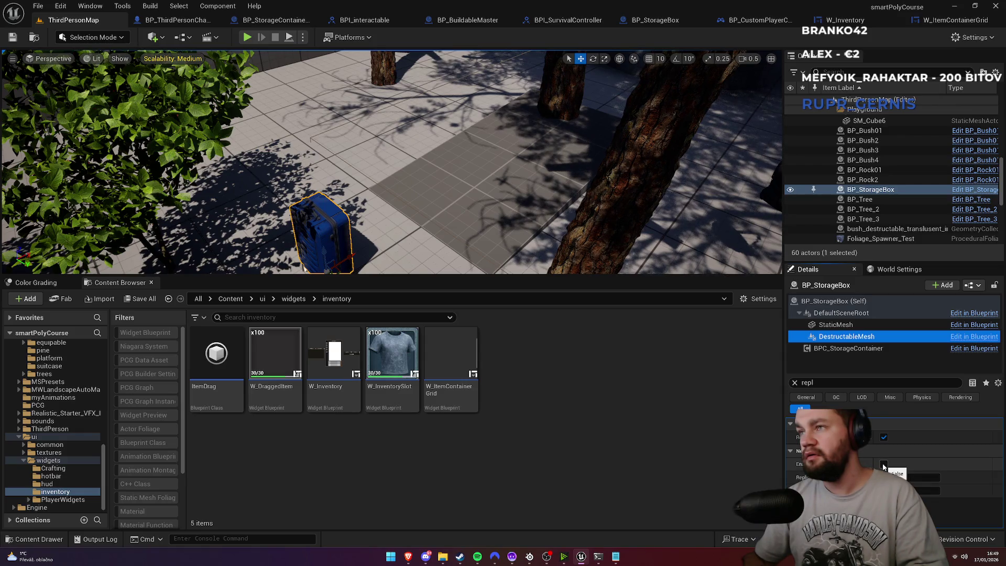
pyautogui.click(844, 325)
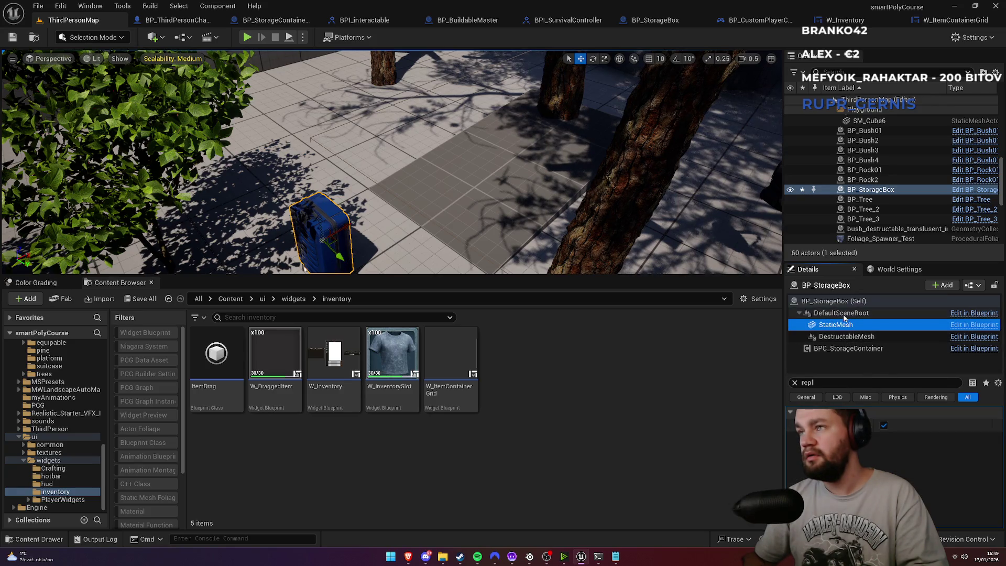
pyautogui.click(843, 313)
pyautogui.click(844, 301)
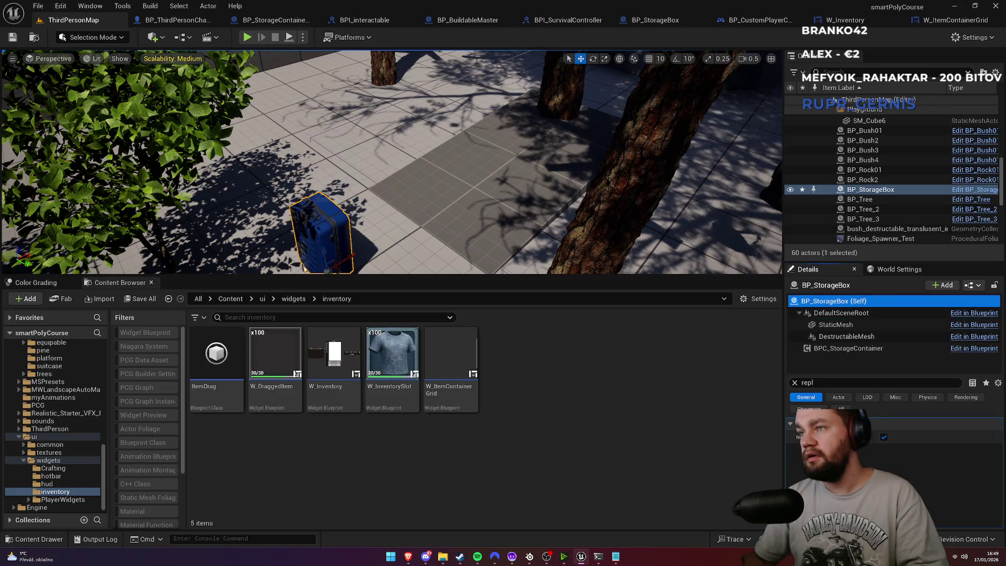
pyautogui.click(794, 383)
# Browse the Actor, LOD, Misc, Physics, Rendering and Streaming categories, then open BP_StorageBox for editing
pyautogui.click(837, 397)
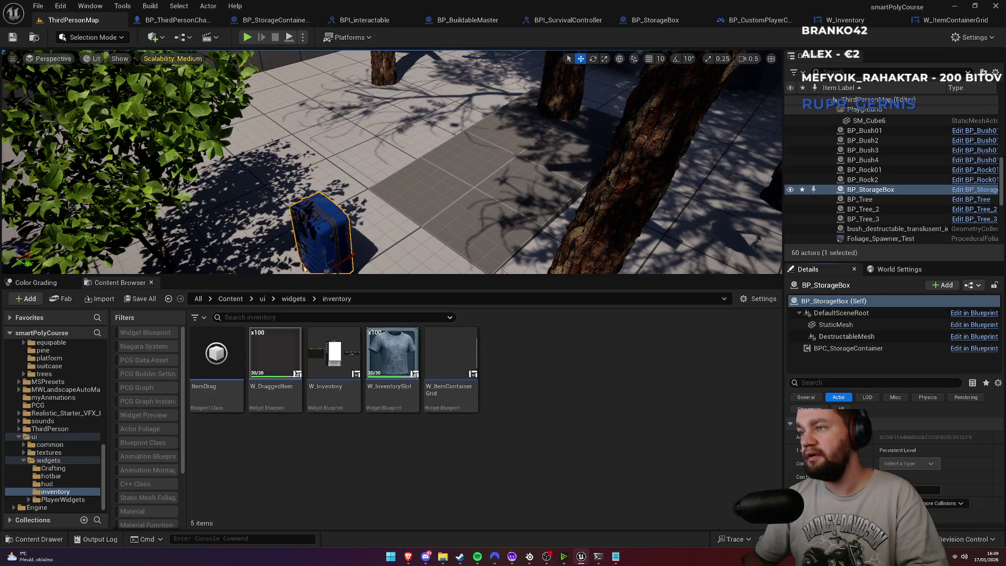
pyautogui.click(871, 399)
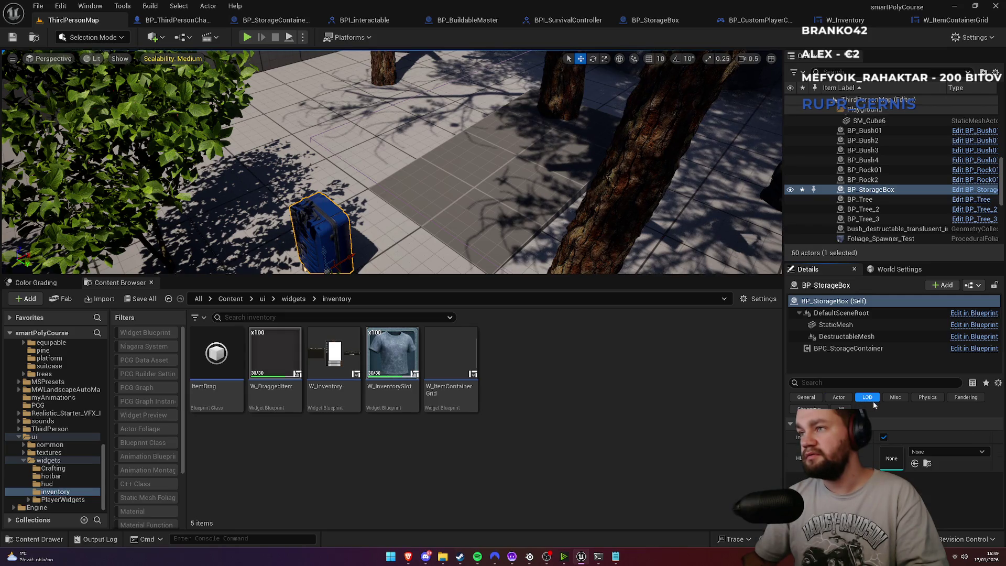
pyautogui.click(889, 400)
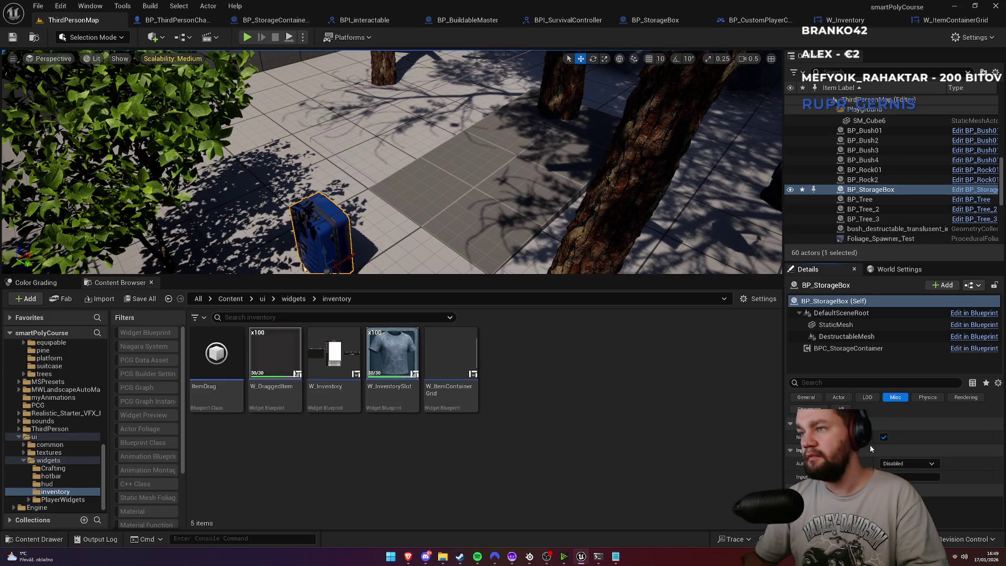
pyautogui.click(927, 397)
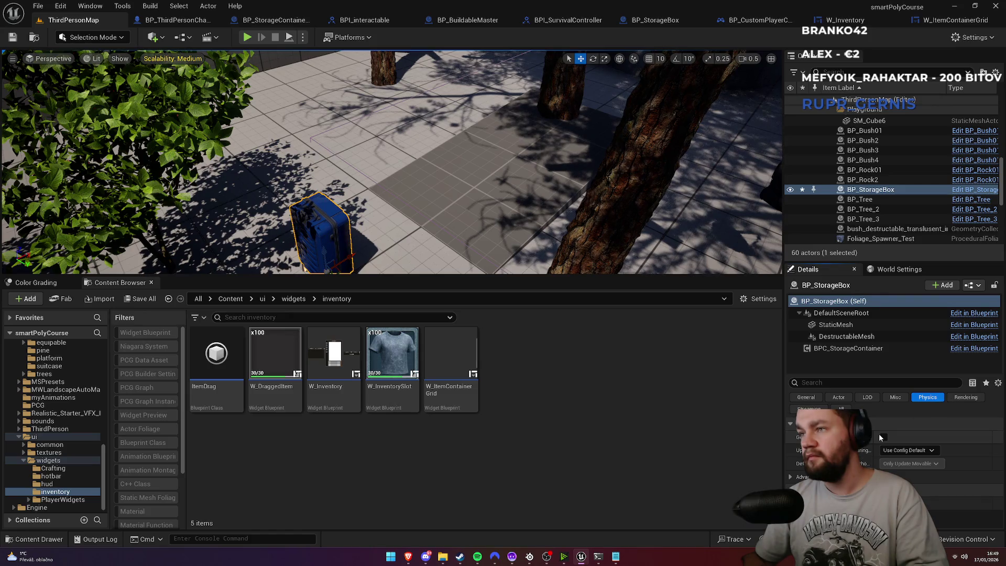
pyautogui.click(791, 478)
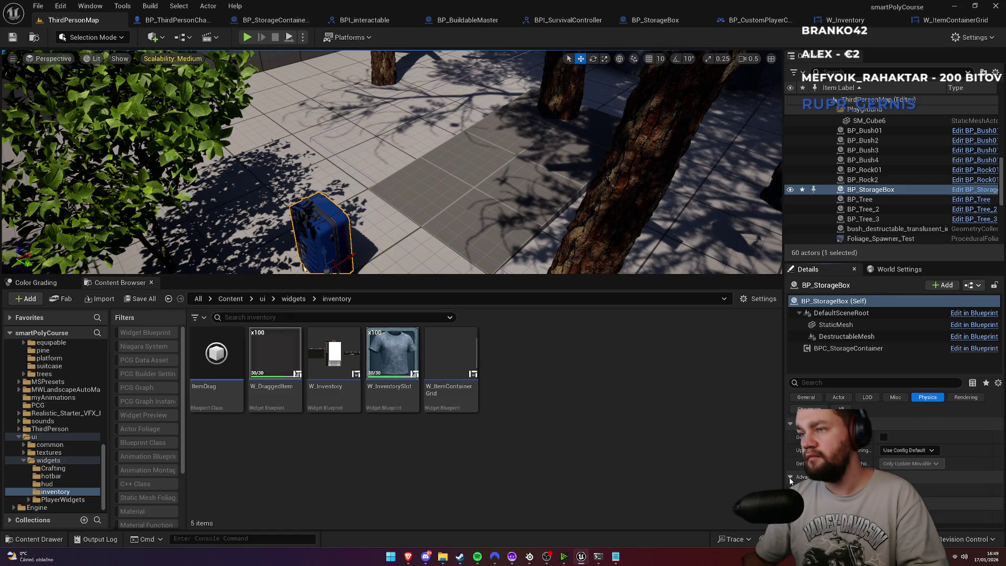
pyautogui.click(953, 399)
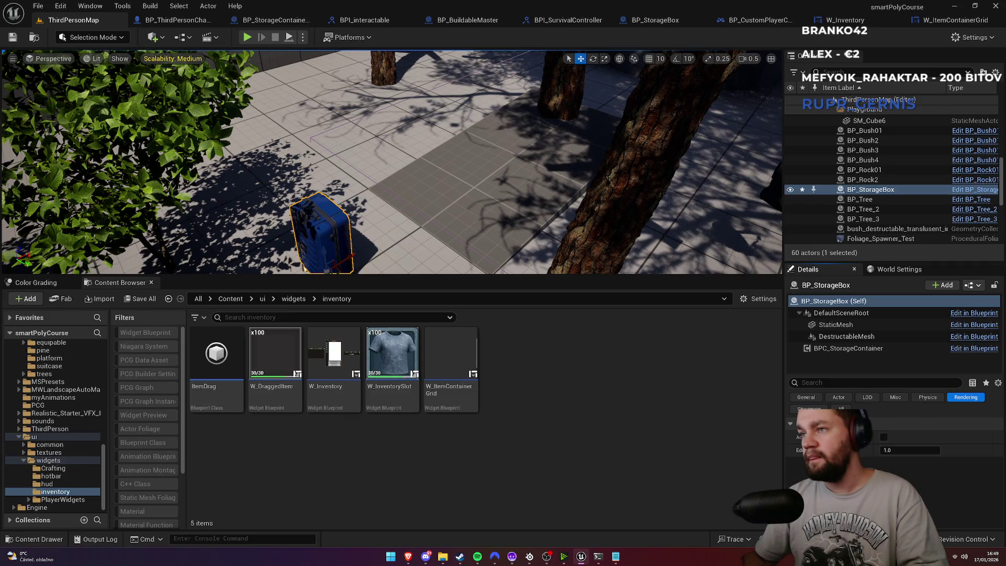
pyautogui.click(809, 408)
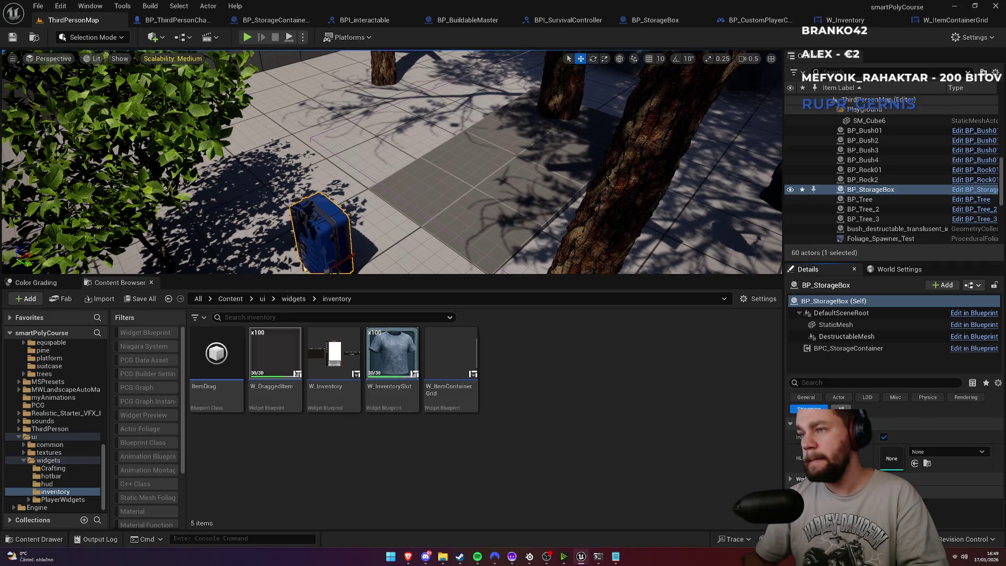
pyautogui.click(840, 408)
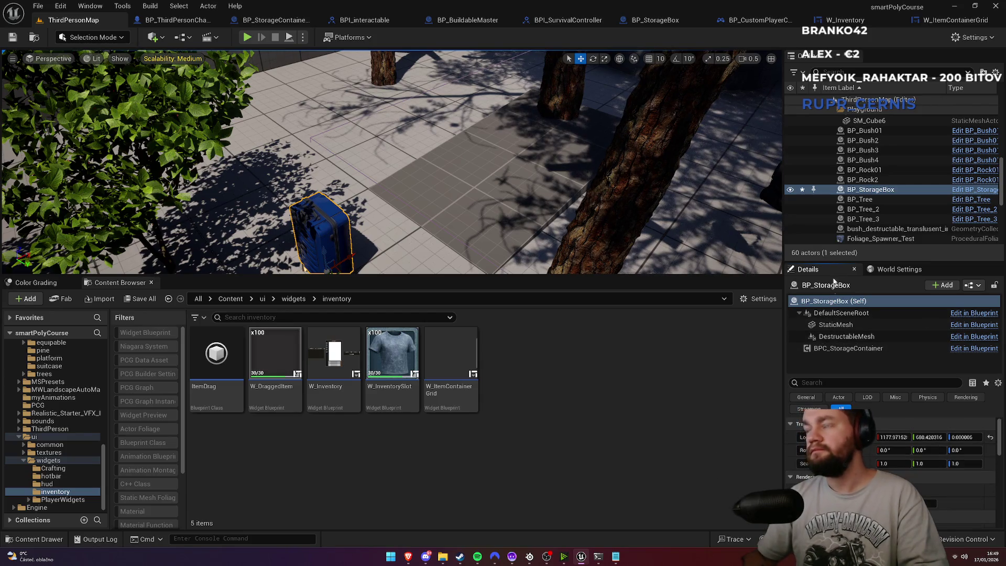
pyautogui.click(968, 193)
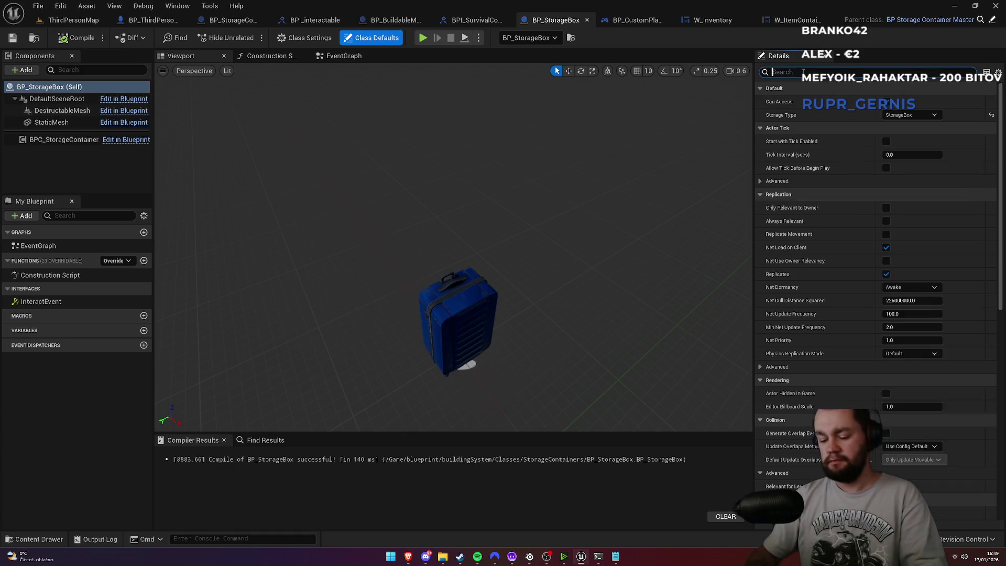
# Filter class defaults to 'repl', keep Physics Replication Mode at Default, and expand Replicated Movement
pyautogui.write('repl')
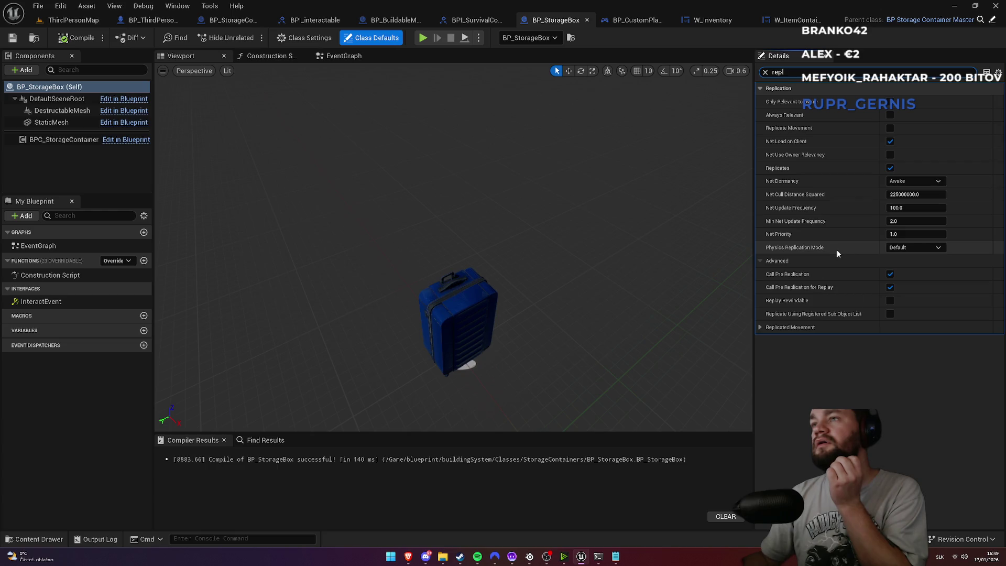
pyautogui.click(937, 248)
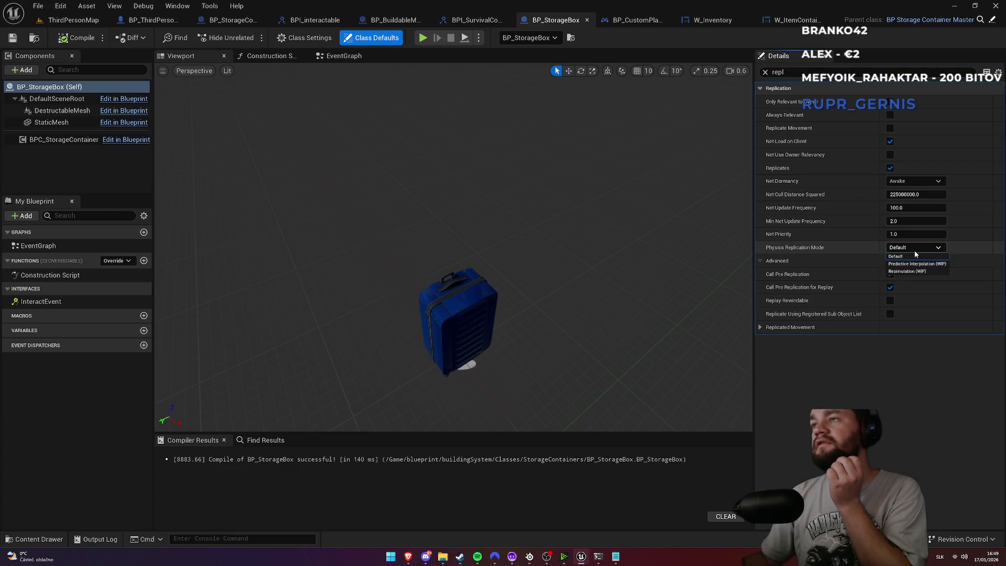
pyautogui.click(937, 247)
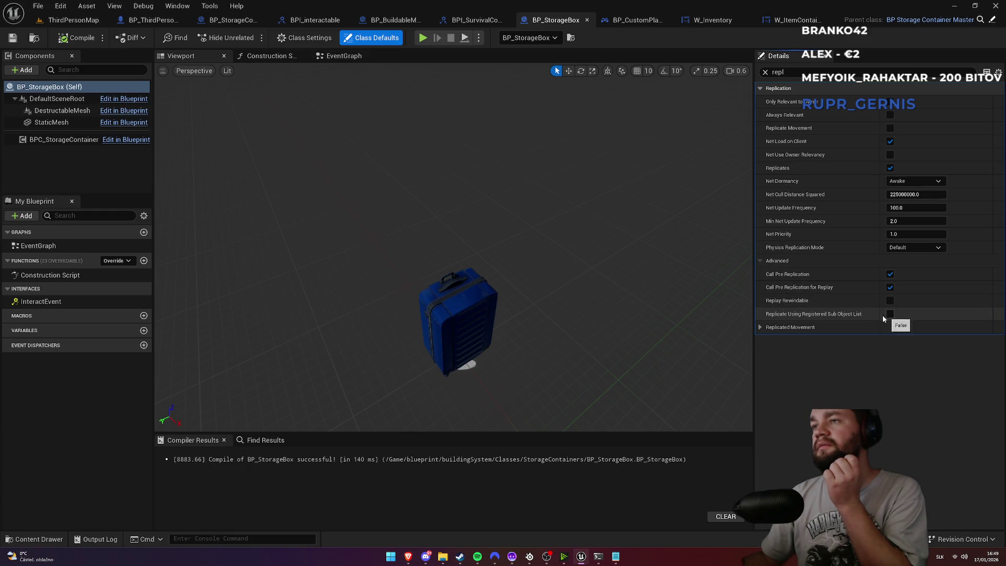
pyautogui.click(760, 327)
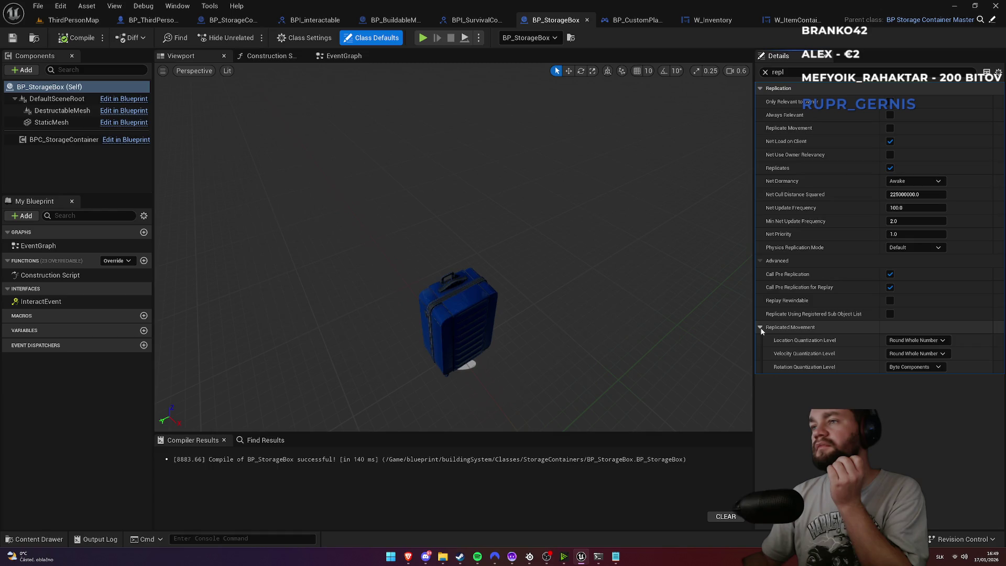
pyautogui.click(61, 101)
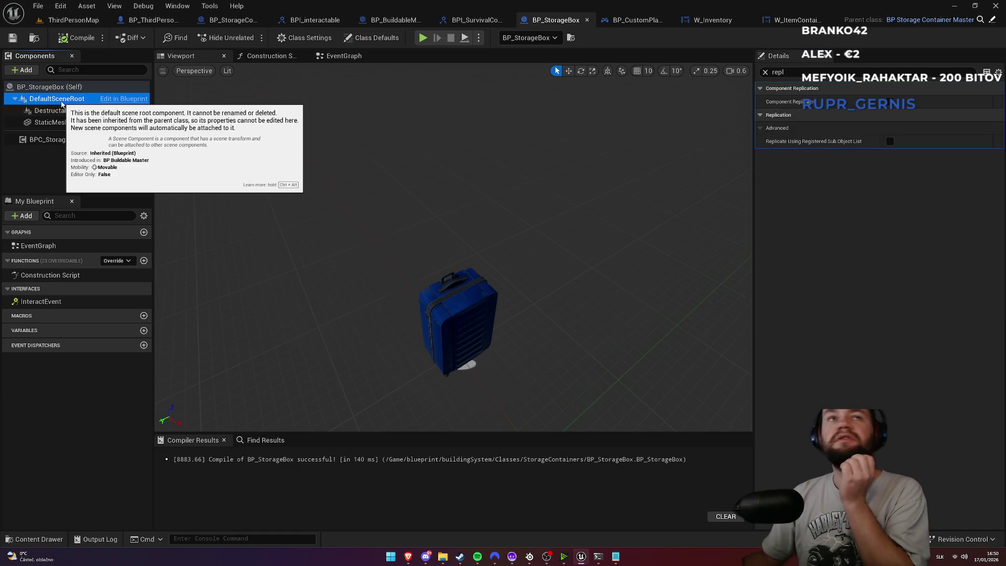
# Inspect the DestructableMesh, StaticMesh and BPC_StorageContainer components' replication settings
pyautogui.click(57, 111)
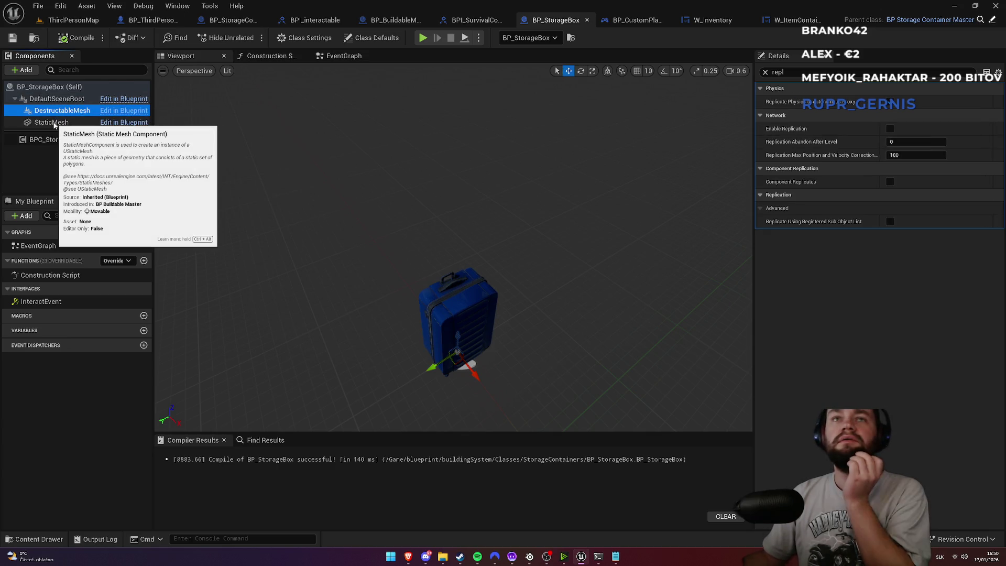
pyautogui.click(52, 124)
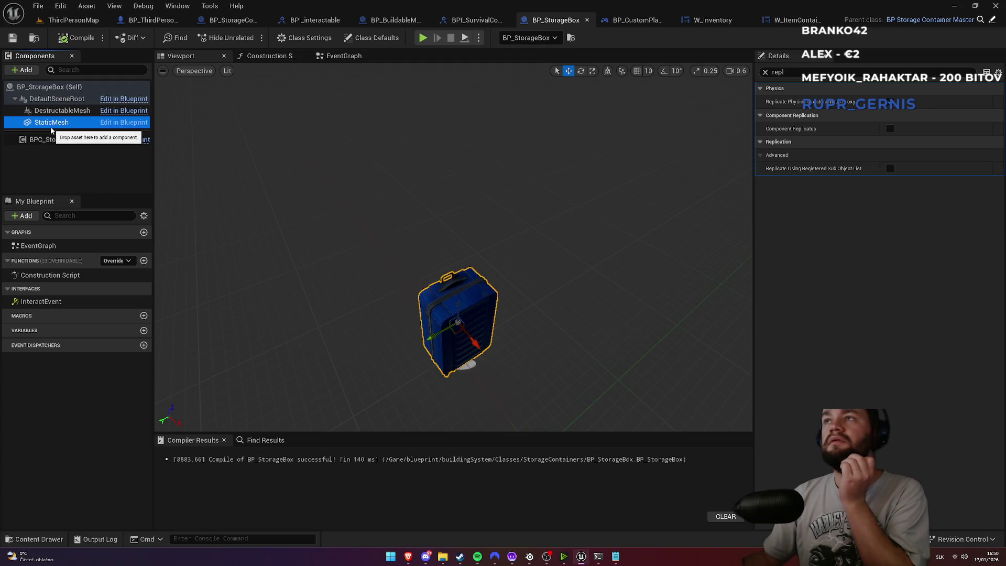
pyautogui.click(49, 140)
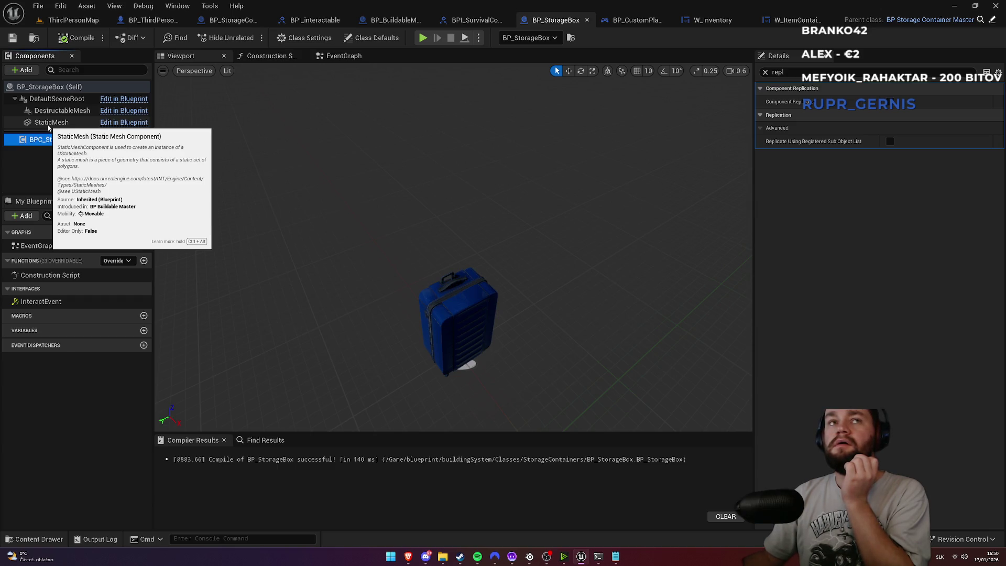
# Enable Replicate Movement in BP_StorageBox's class defaults and return to the ThirdPersonMap level
pyautogui.click(44, 87)
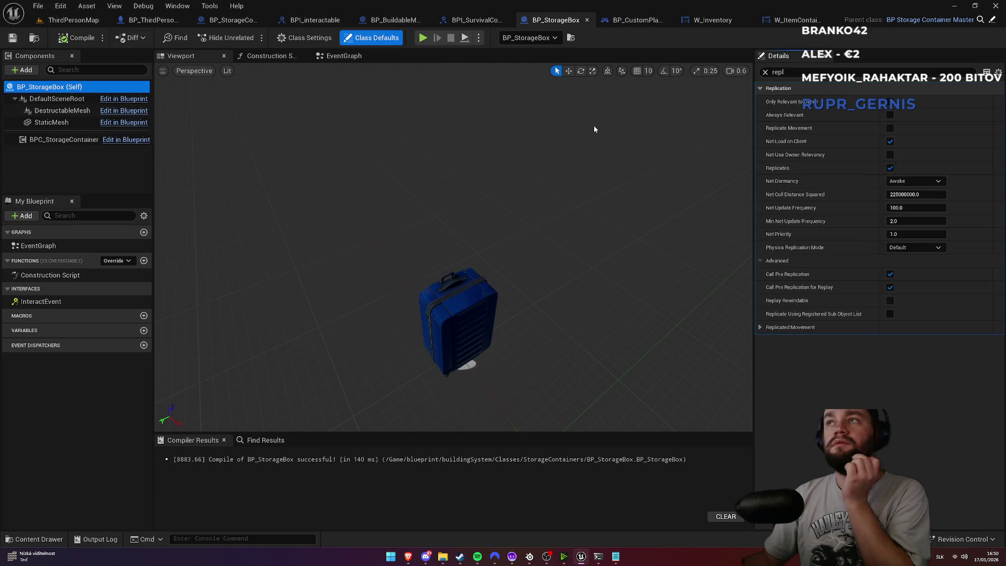
pyautogui.click(889, 128)
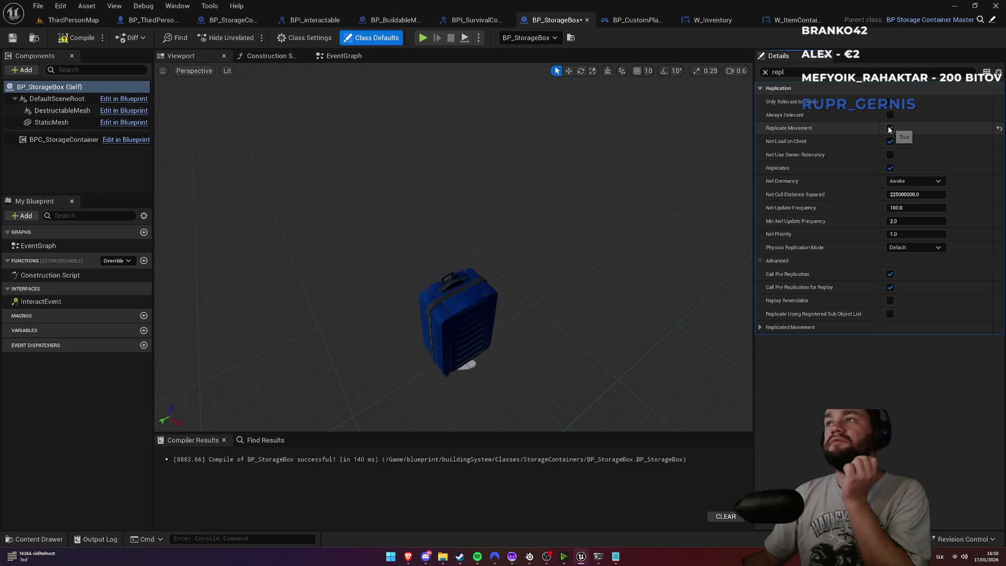
pyautogui.click(73, 21)
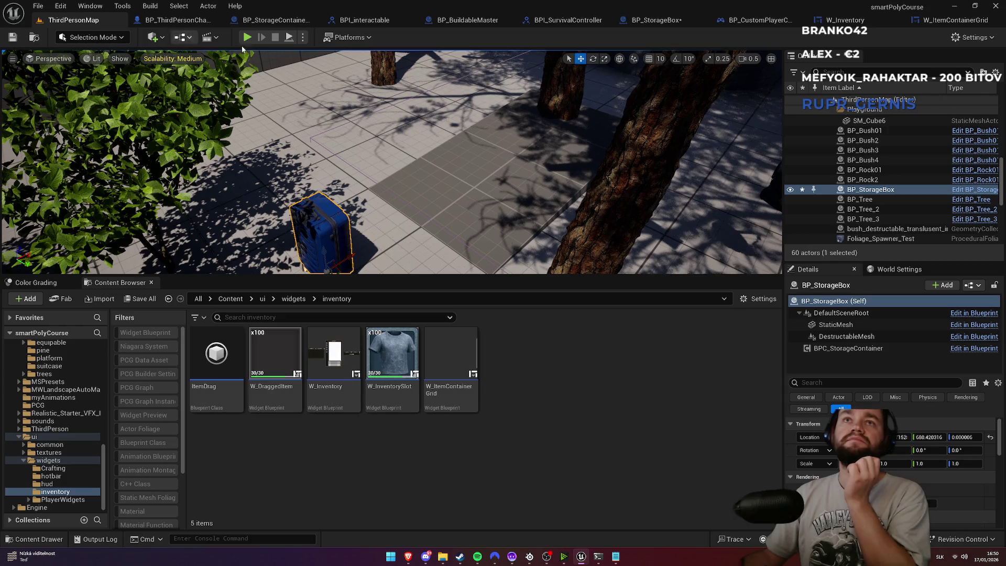
pyautogui.click(249, 39)
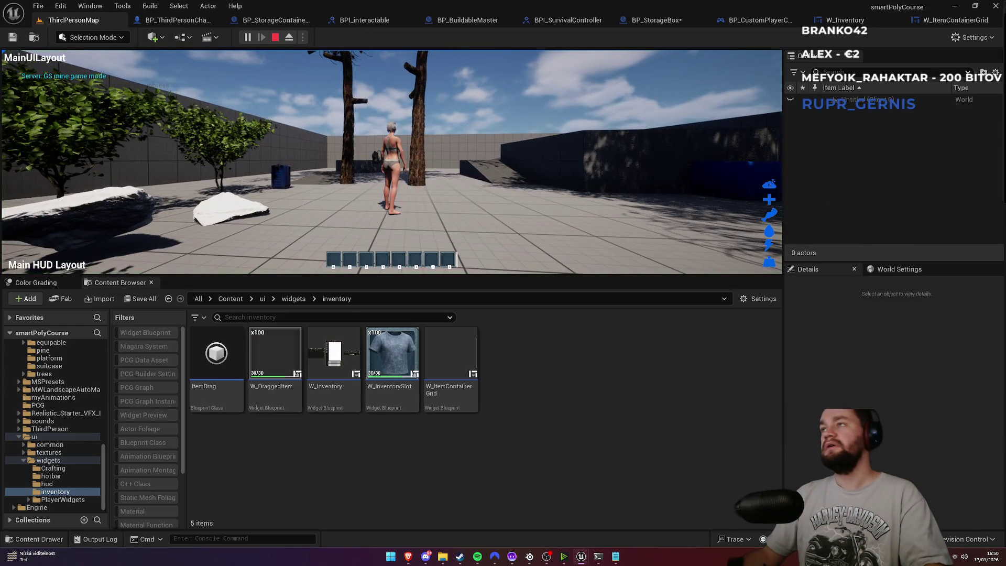
pyautogui.press('super')
pyautogui.press('super')
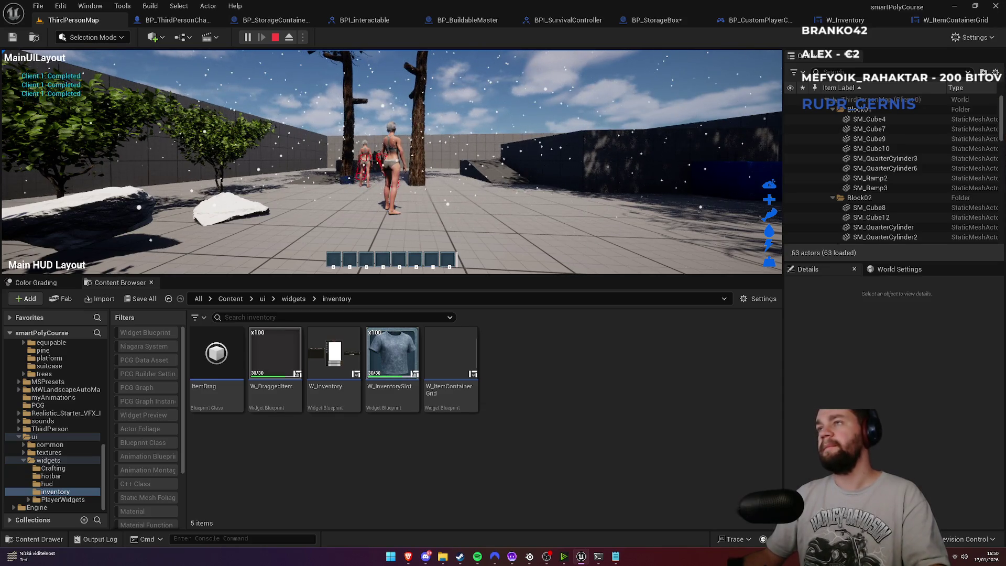
pyautogui.press('Escape')
pyautogui.click(869, 382)
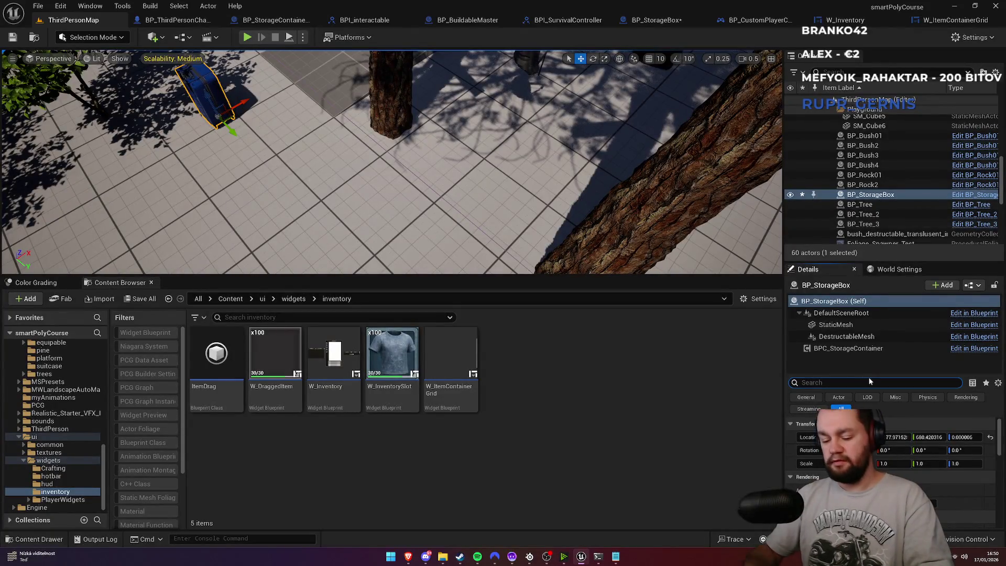
# Filter details to 'mov', inspect StaticMesh, DestructableMesh and BPC_StorageContainer, then clear the search
pyautogui.write('mov')
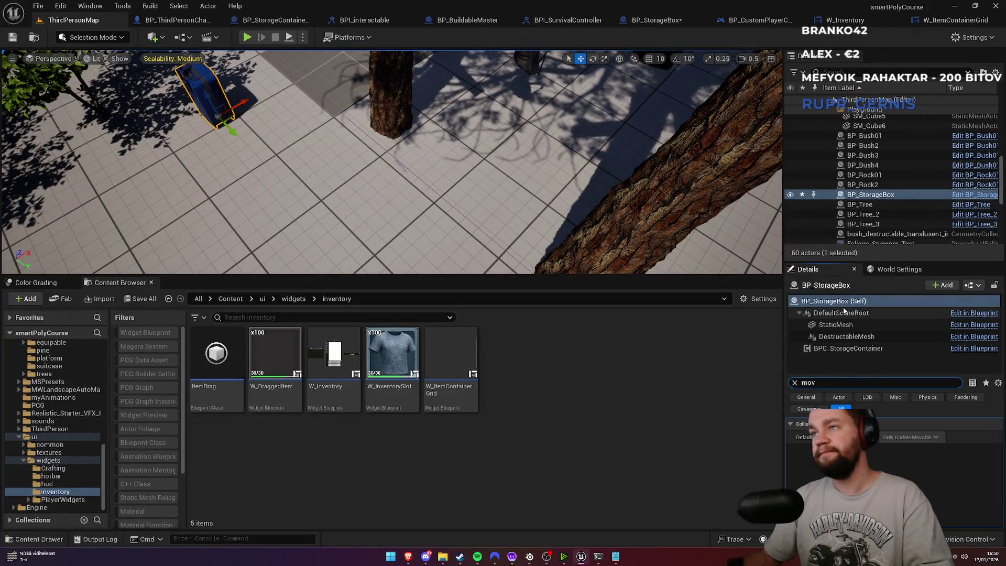
pyautogui.click(837, 325)
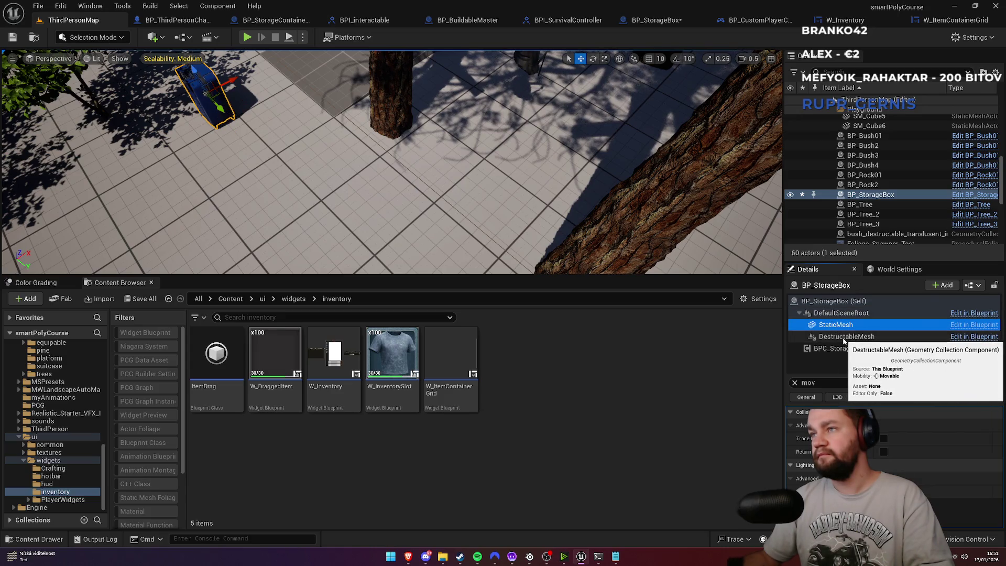
pyautogui.click(854, 338)
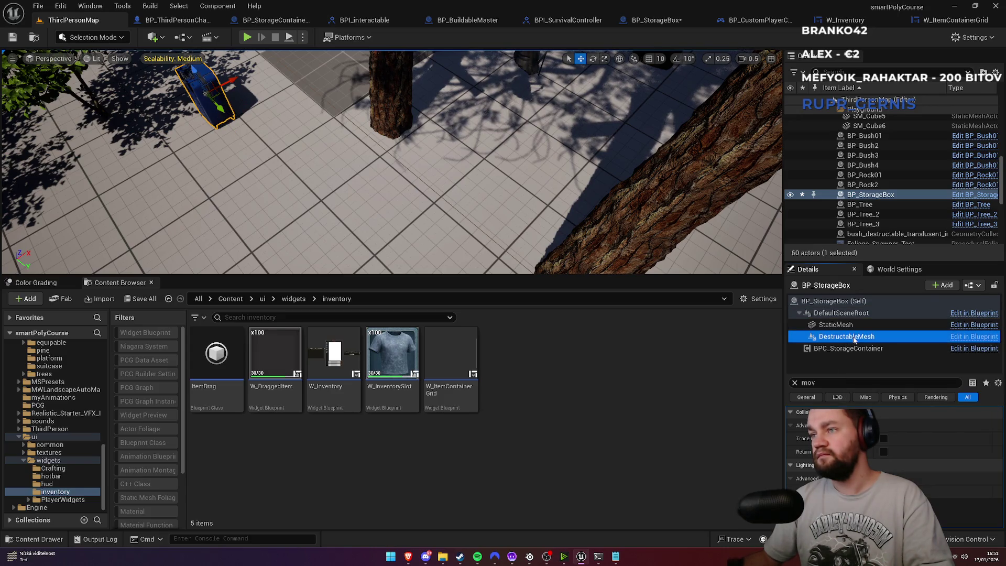
pyautogui.click(850, 348)
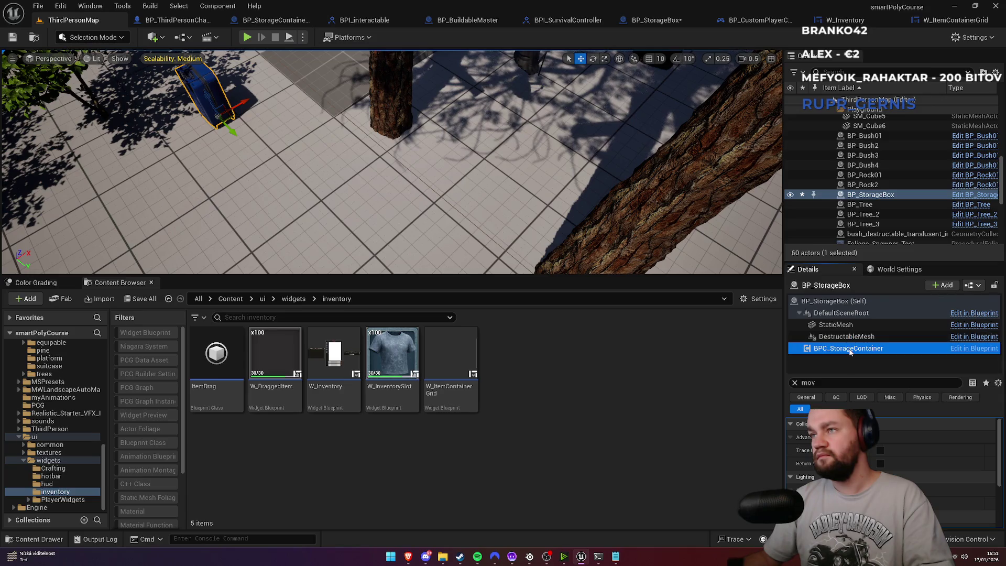
pyautogui.click(793, 384)
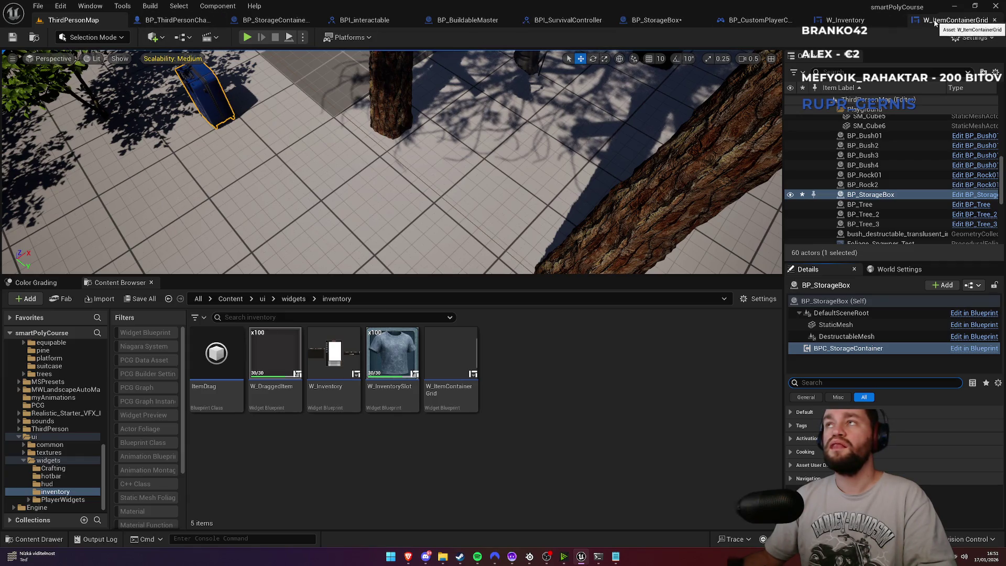
# Browse the open editor tabs, close W_ItemContainerGrid and W_Inventory, and return to BP_StorageBox
pyautogui.click(182, 25)
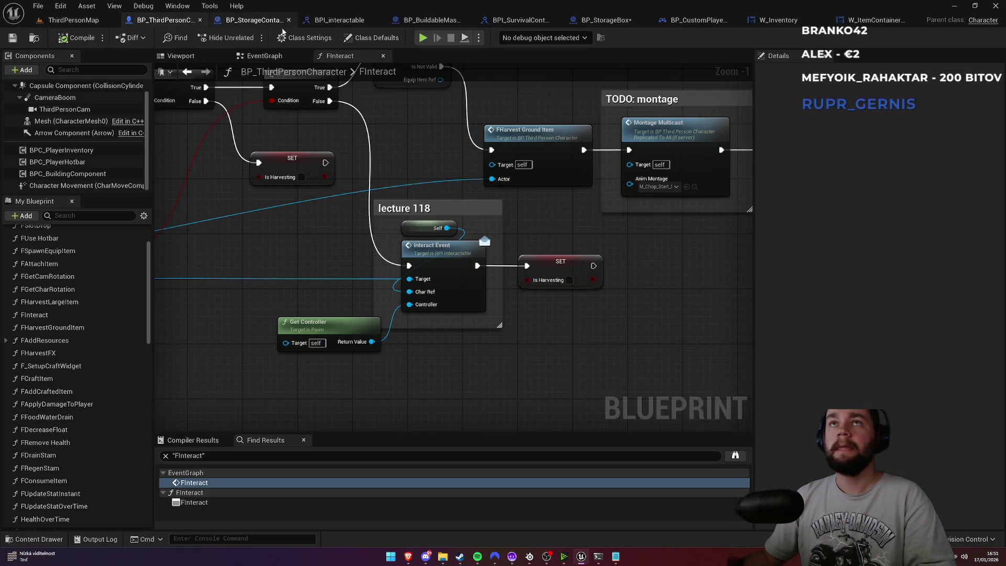
pyautogui.click(697, 24)
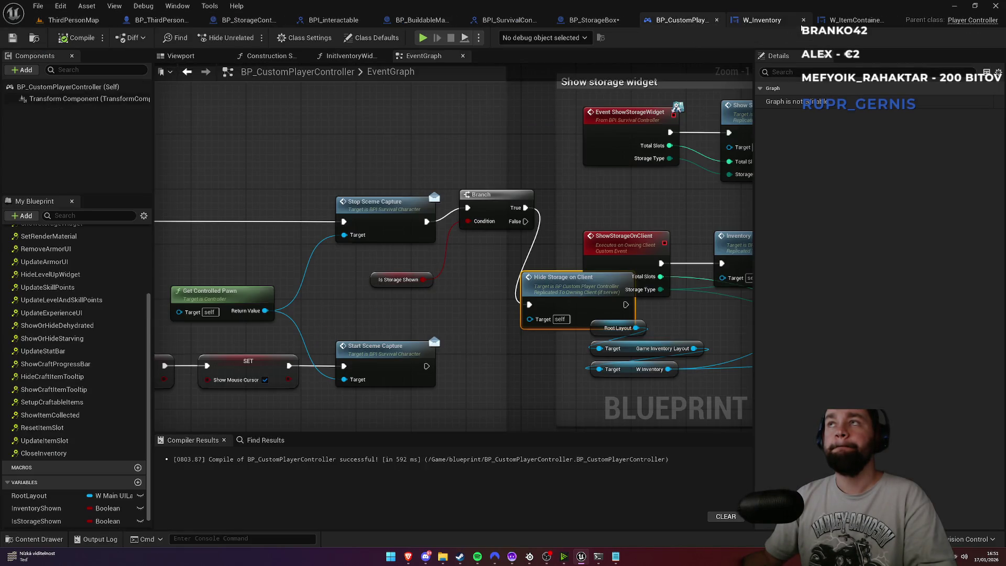
pyautogui.click(859, 20)
pyautogui.middleClick(774, 21)
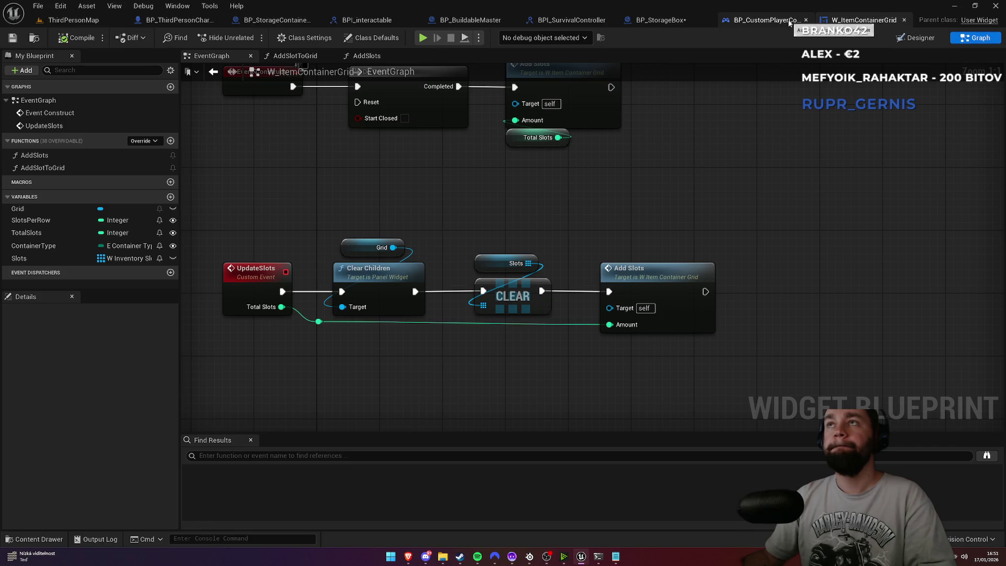
pyautogui.middleClick(800, 22)
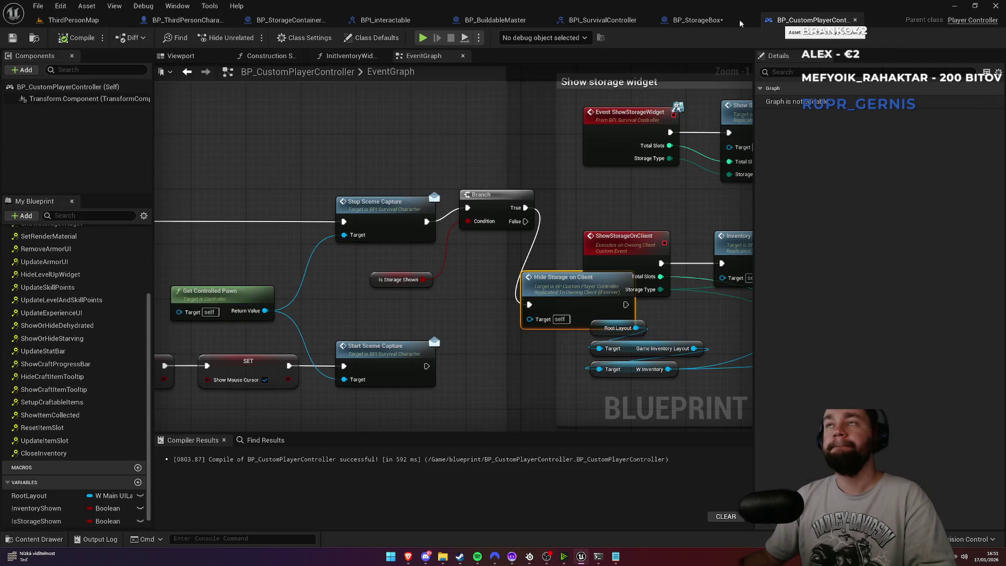
pyautogui.click(701, 21)
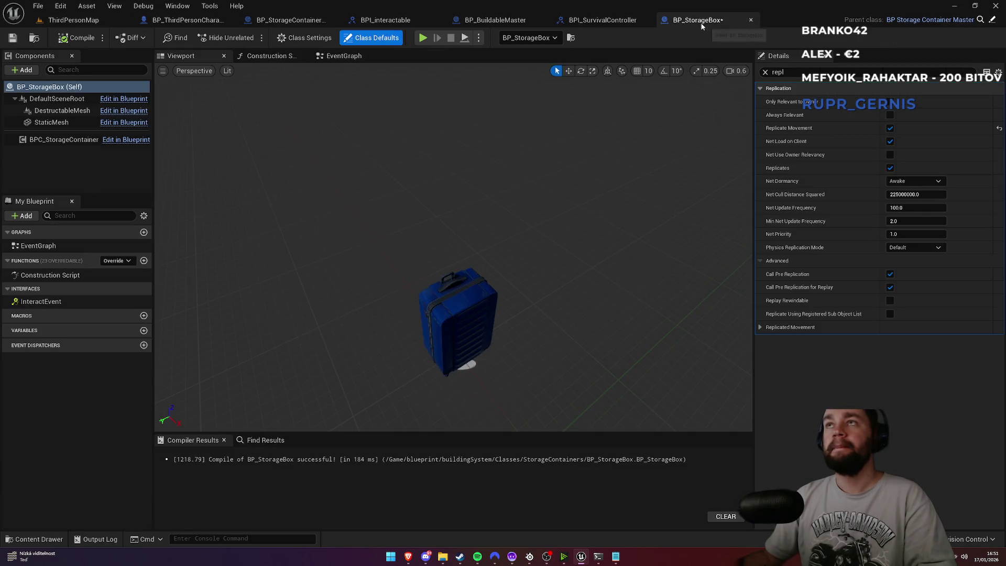
# Untick Replicate Movement, tick Component Replicates on BPC_StorageContainer, and return to ThirdPersonMap
pyautogui.click(890, 129)
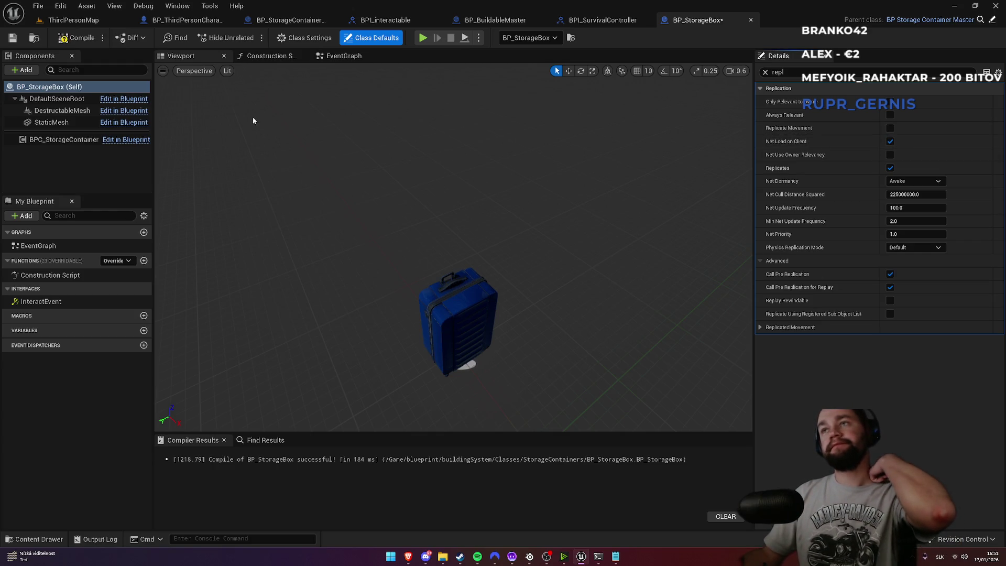
pyautogui.click(56, 125)
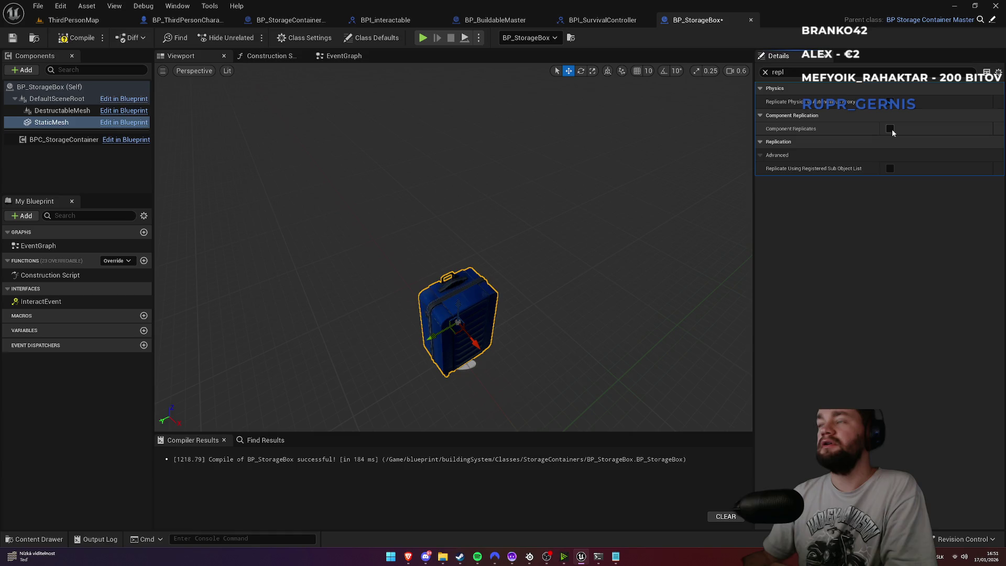
pyautogui.click(64, 140)
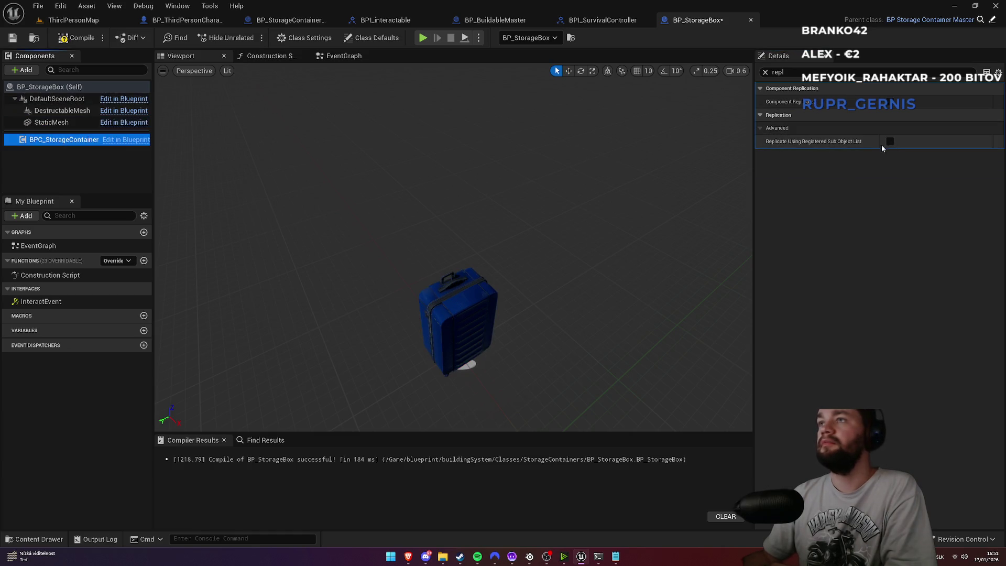
pyautogui.click(890, 102)
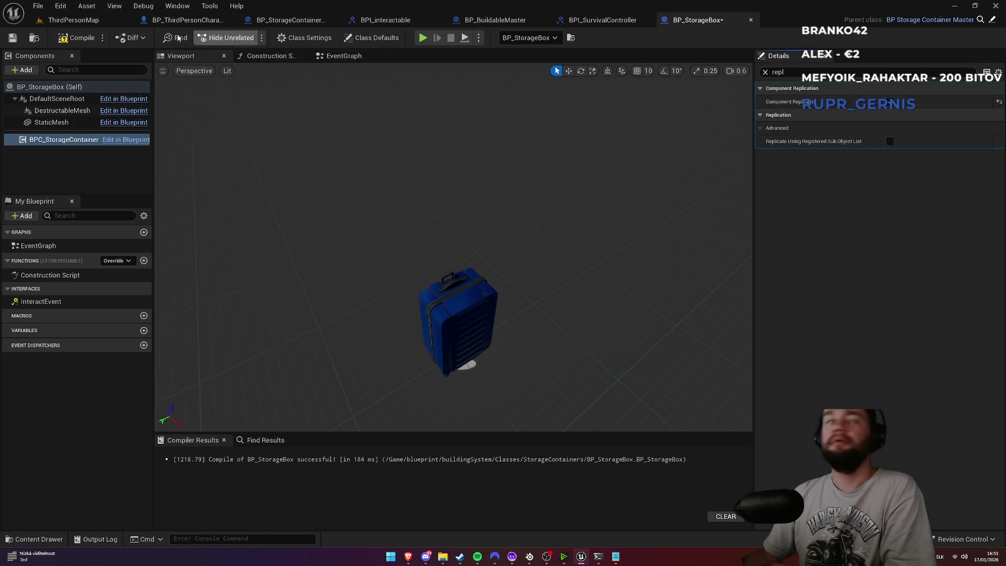
pyautogui.click(74, 20)
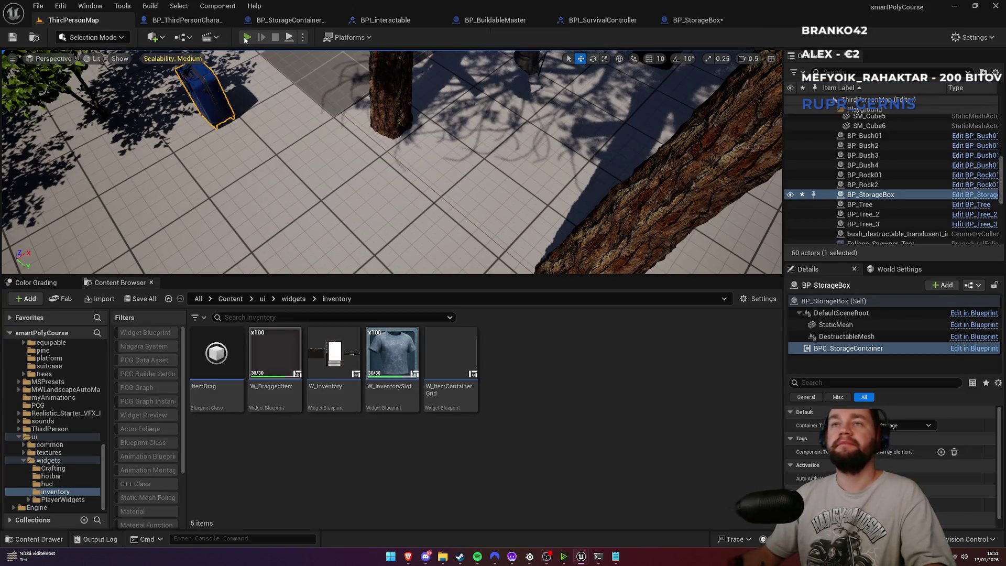
# Start a multiplayer play test and walk the character up to the storage box
pyautogui.press('super')
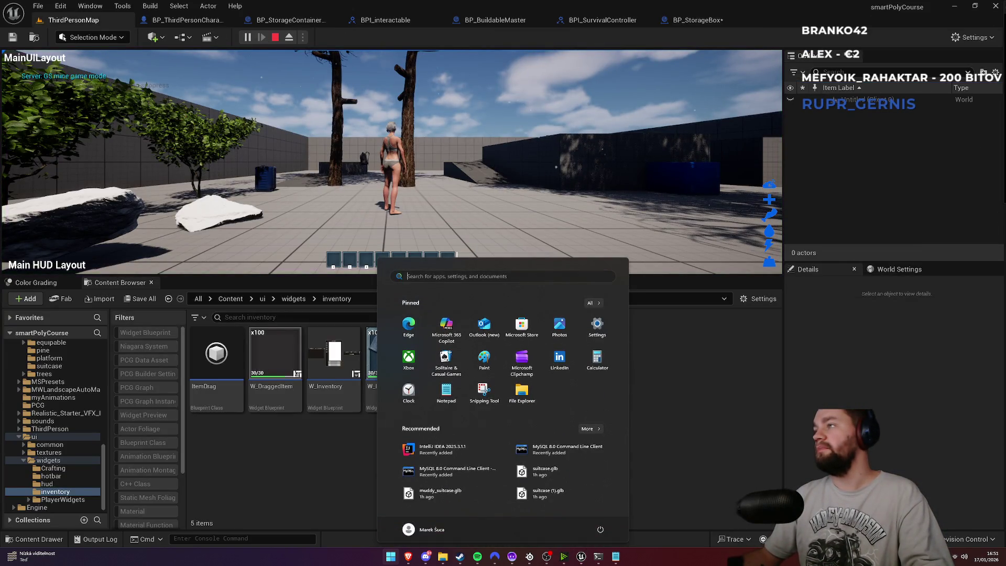
pyautogui.press('Escape')
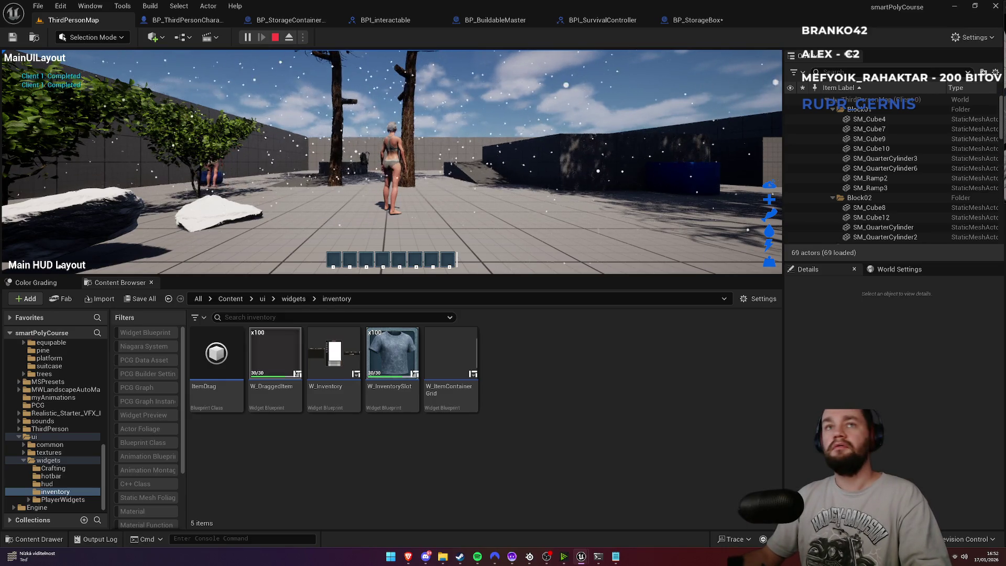
pyautogui.press('super')
pyautogui.press('super')
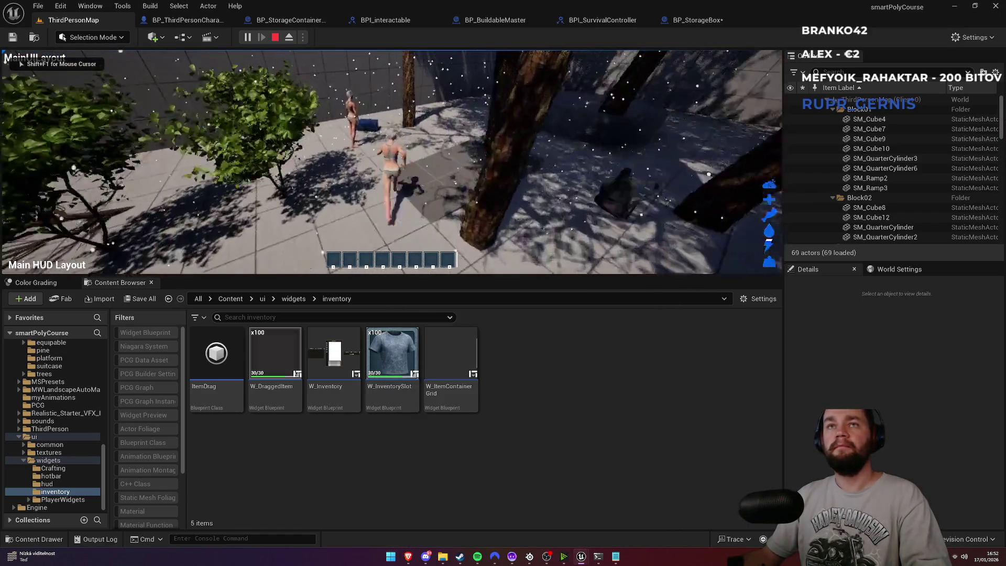
pyautogui.press('w')
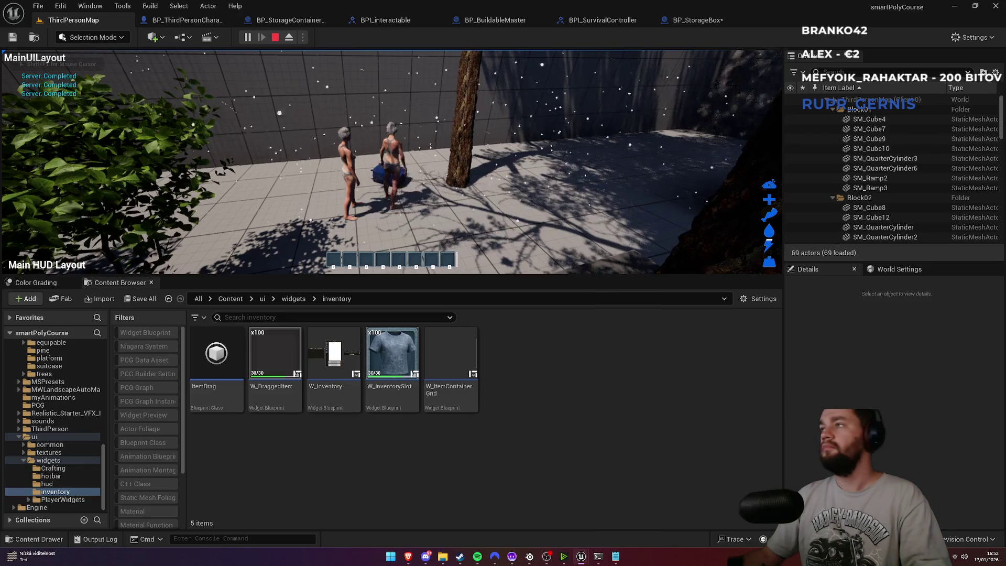
# Open the storage box inventory with E, close it again, and dismiss the Start menu
pyautogui.press('e')
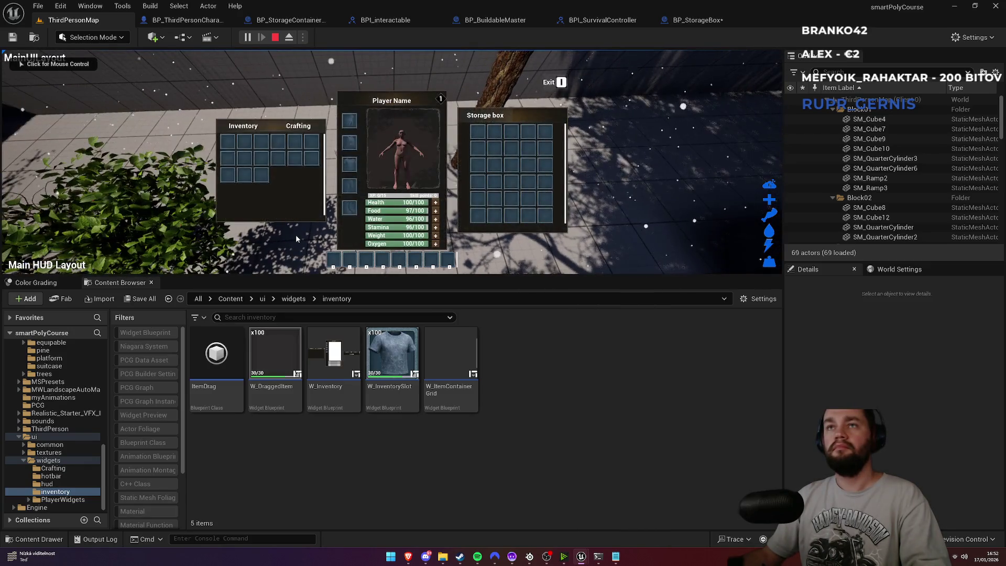
pyautogui.press('e')
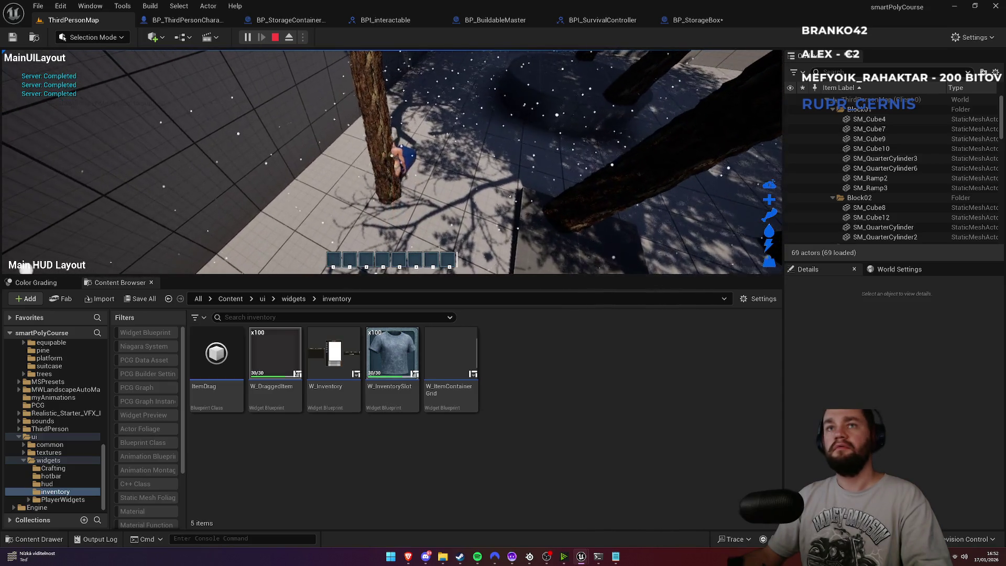
pyautogui.press('super')
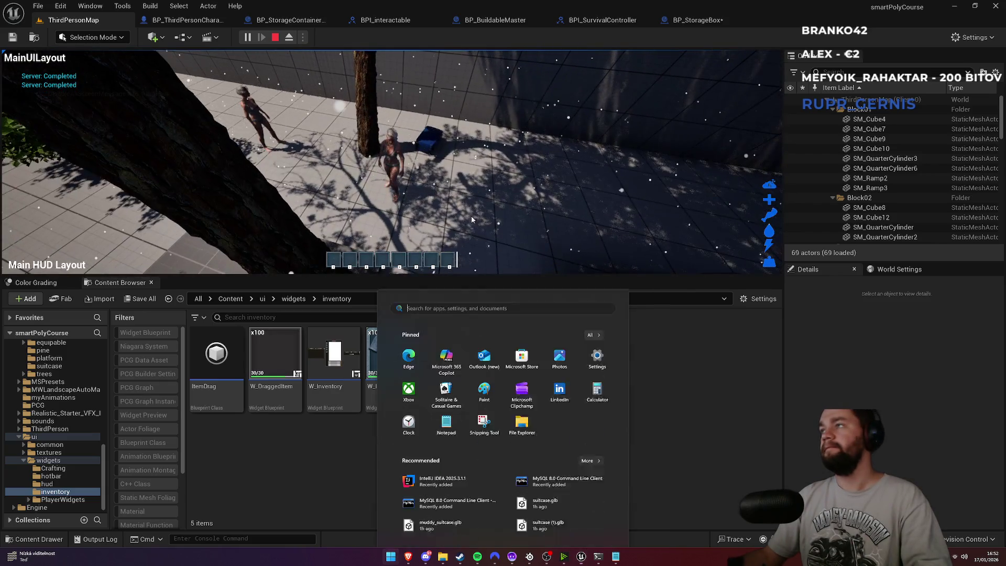
pyautogui.press('super')
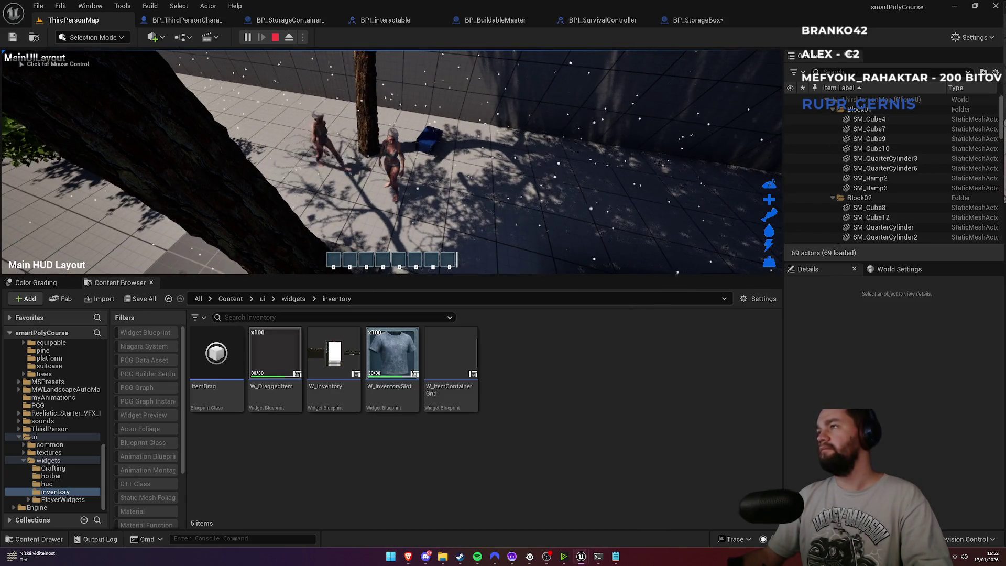